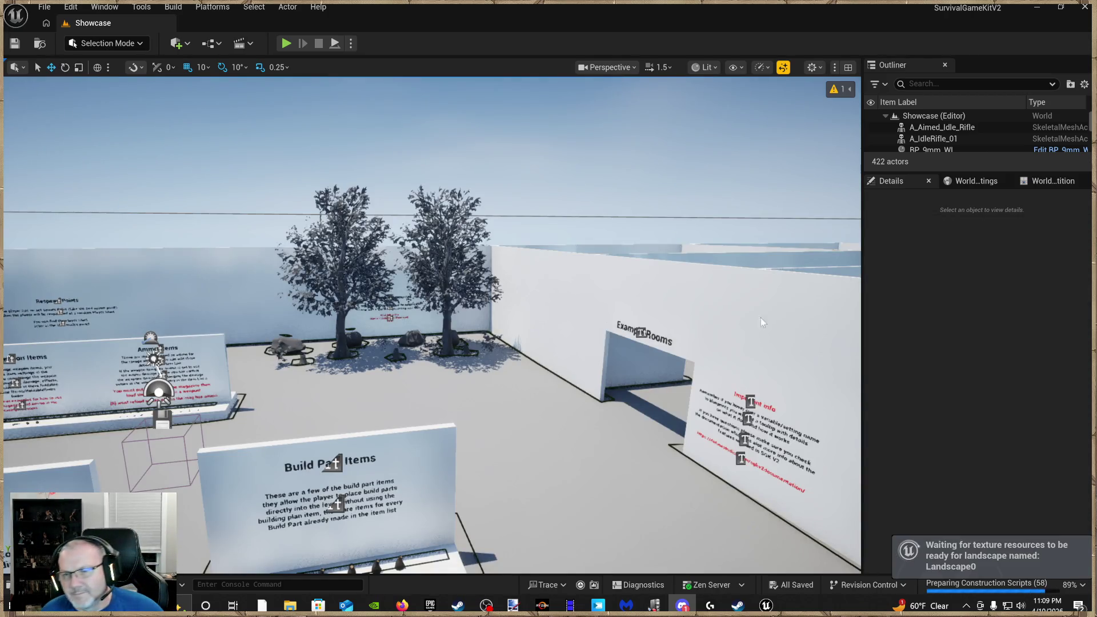
# Turn on the navigation mesh overlay and fly the view forward over the floor and info signs.
pyautogui.press('p')
pyautogui.moveTo(434, 469)
pyautogui.mouseDown()
pyautogui.moveTo(402, 531)
pyautogui.moveTo(509, 565)
pyautogui.mouseUp()
# Play-test from a spot on the ground with the grey mannequin, stop, then bring up the content drawer.
pyautogui.rightClick(509, 565)
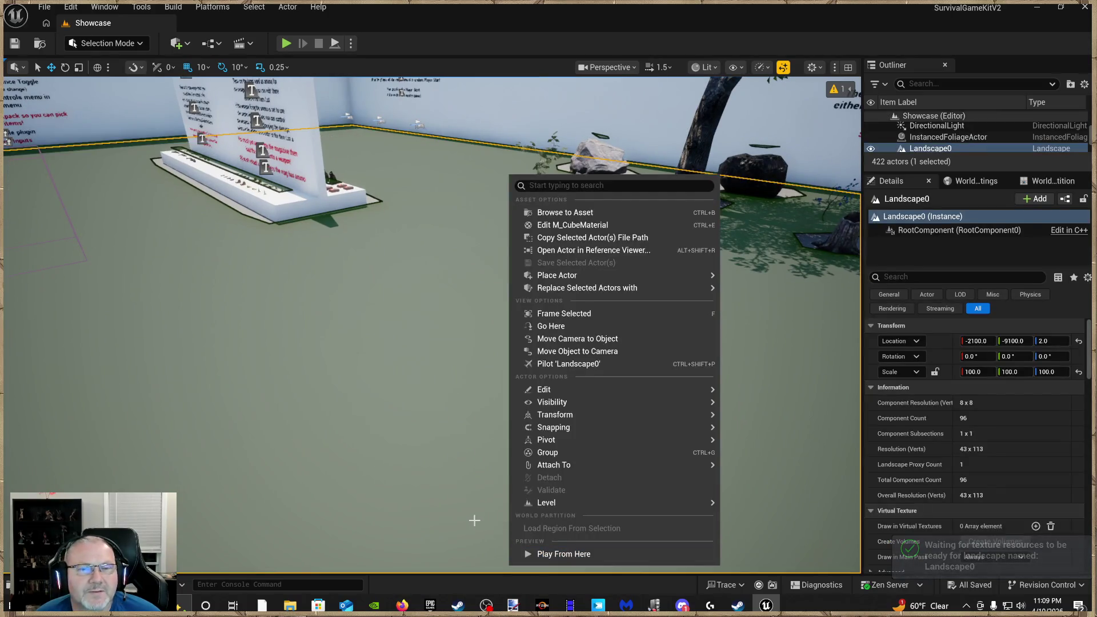
pyautogui.click(571, 570)
pyautogui.hotkey('alt', 'p')
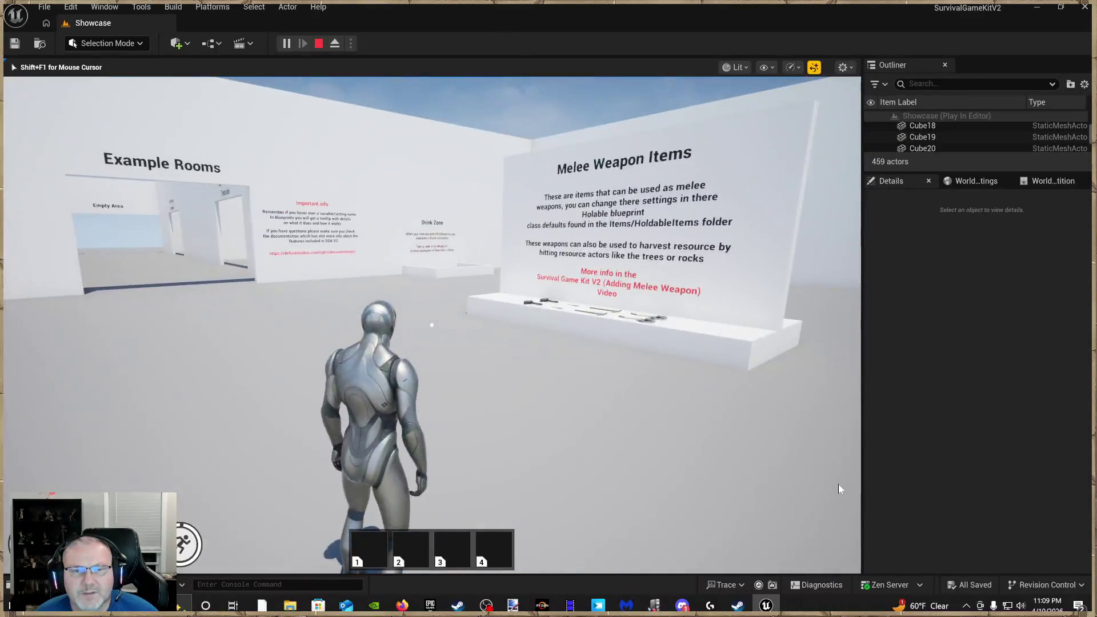
pyautogui.press('Escape')
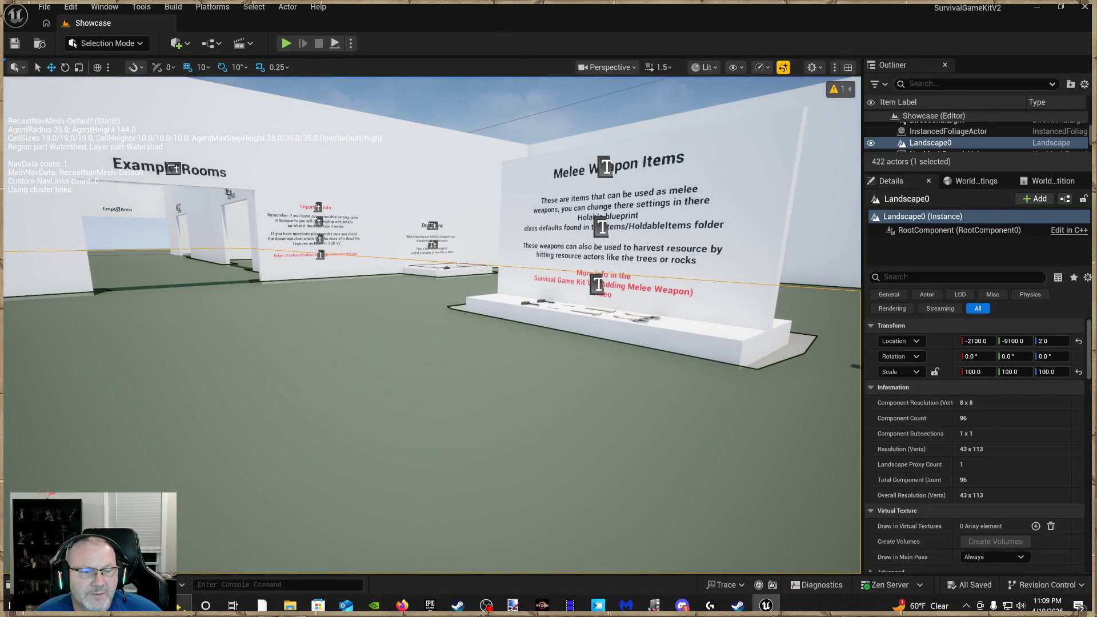
pyautogui.hotkey('ctrl', 'space')
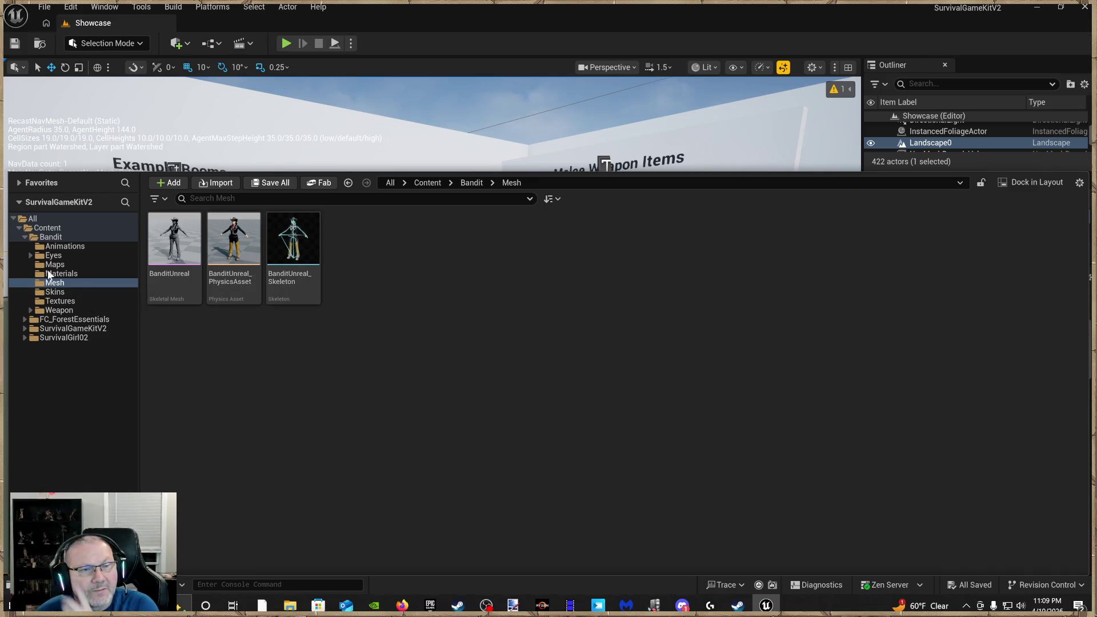
# Open BP_SGKMasterCharacter from SurvivalGameKitV2 > Blueprints > Characters and show its model preview.
pyautogui.click(25, 237)
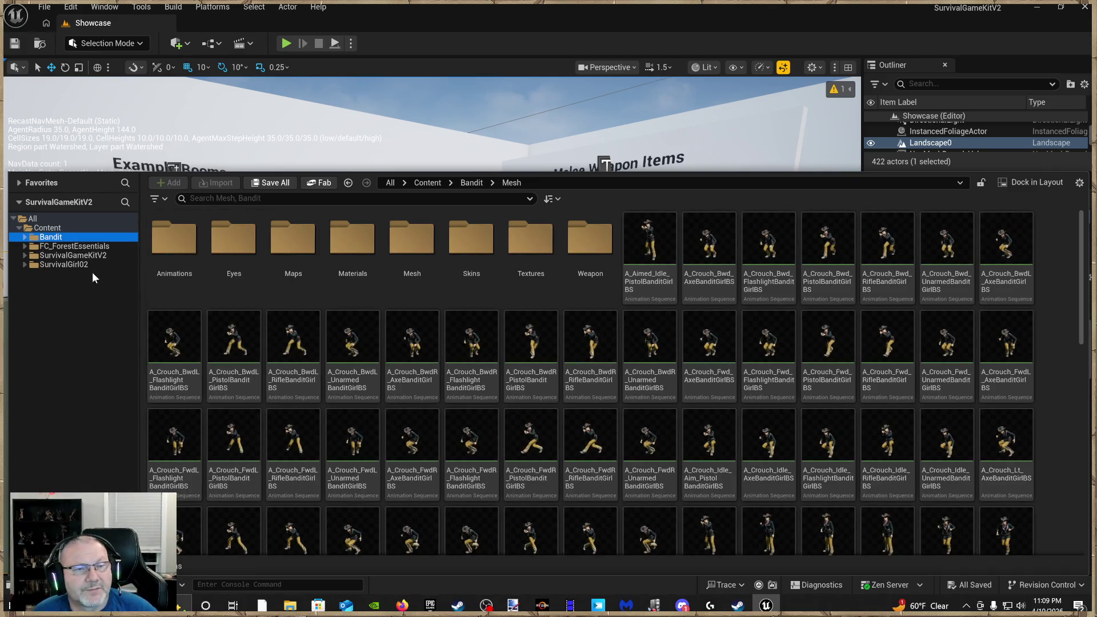
pyautogui.click(89, 255)
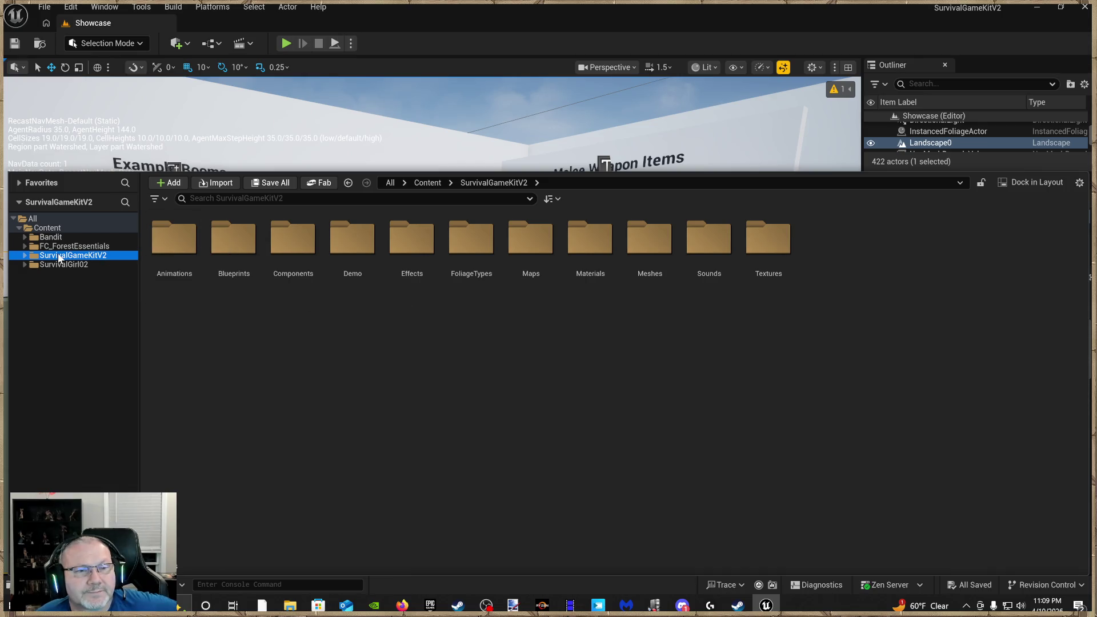
pyautogui.click(61, 265)
pyautogui.click(73, 256)
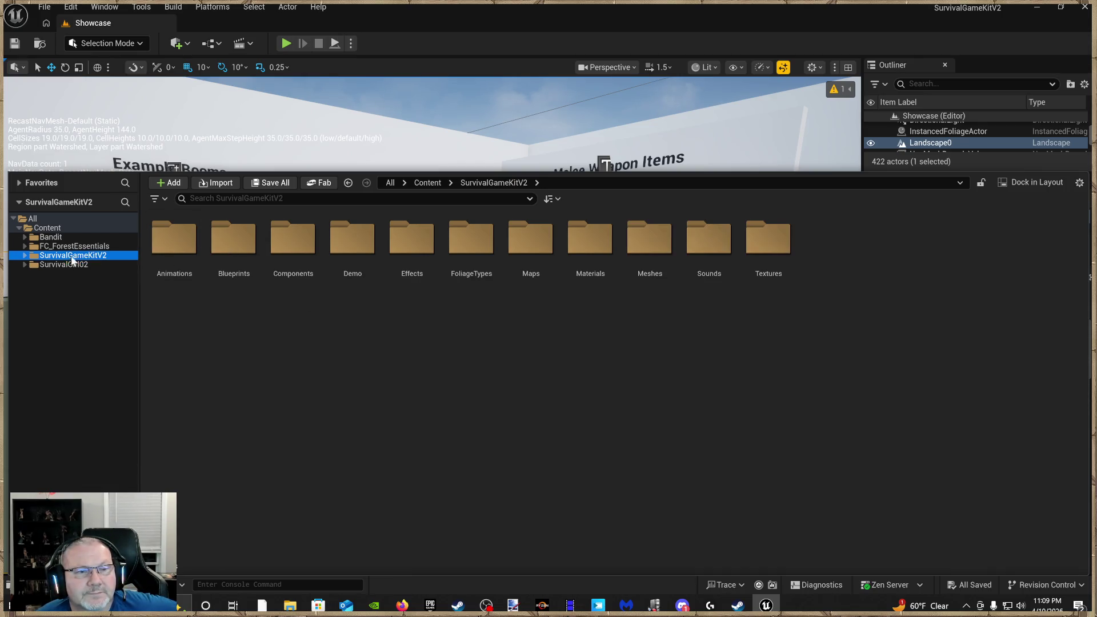
pyautogui.doubleClick(228, 268)
pyautogui.doubleClick(230, 268)
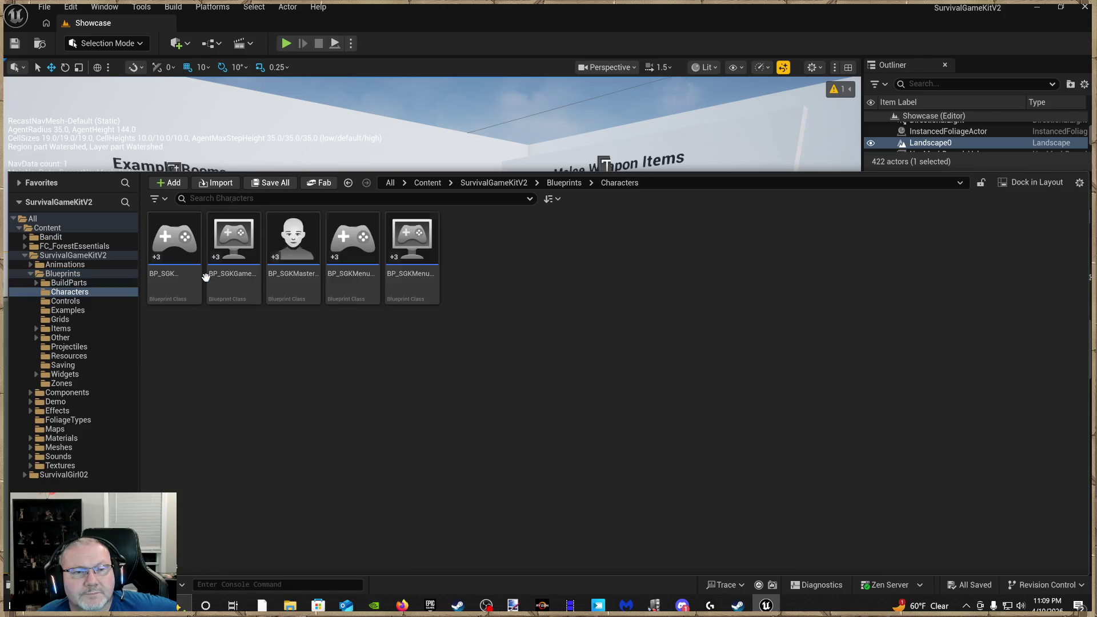
pyautogui.doubleClick(292, 243)
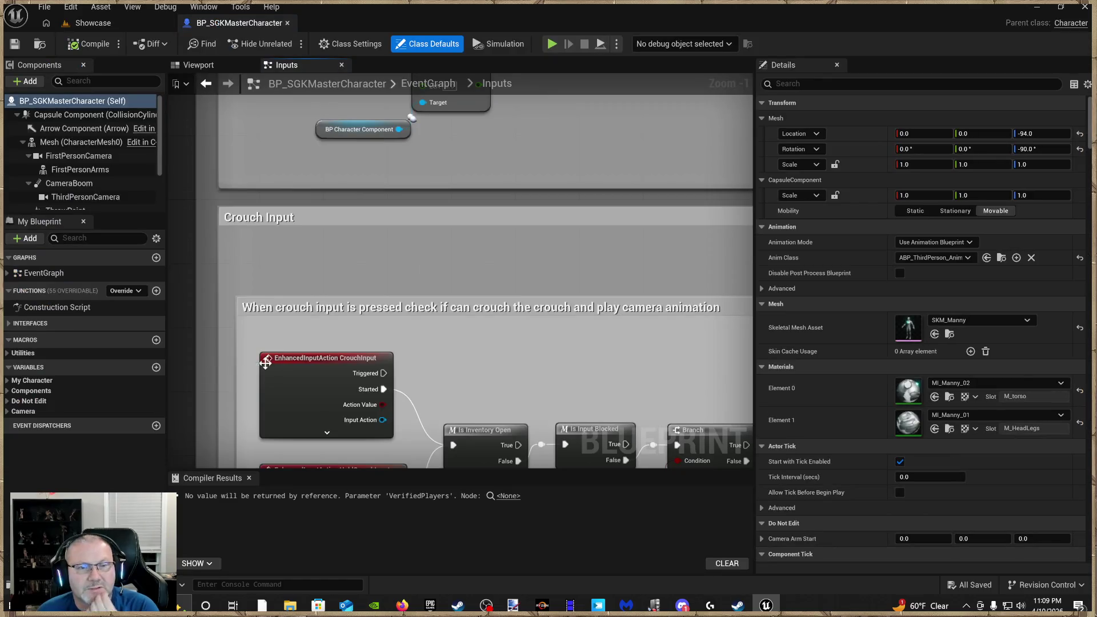
pyautogui.click(217, 62)
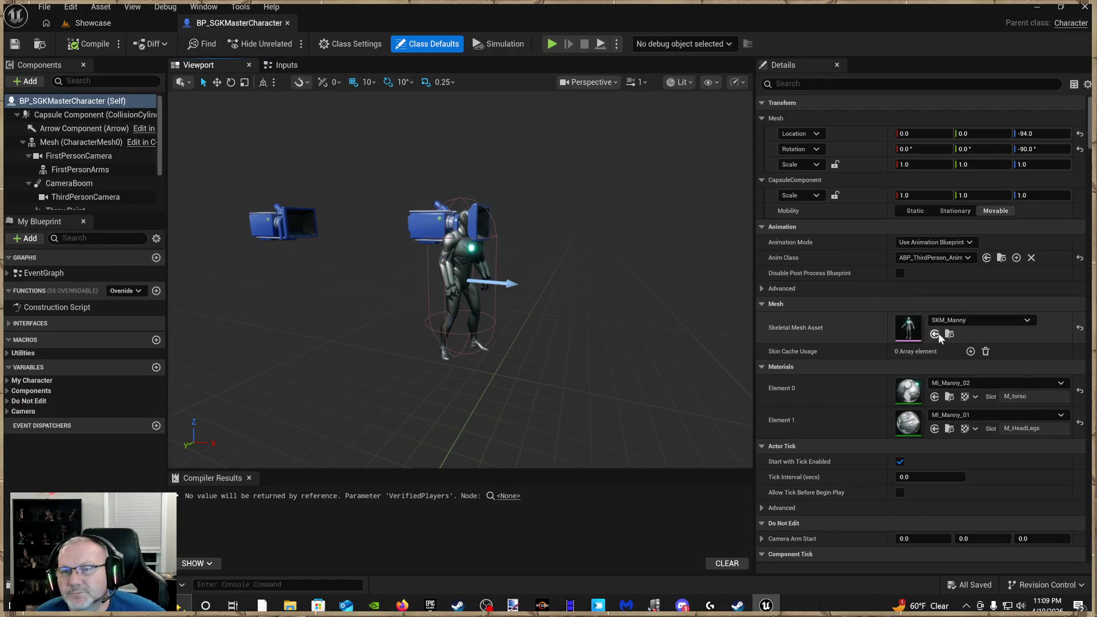
# In the content drawer, browse to SurvivalGirl02 > Meshes and select SKM_SurvivalGirl02_01.
pyautogui.hotkey('ctrl', 'space')
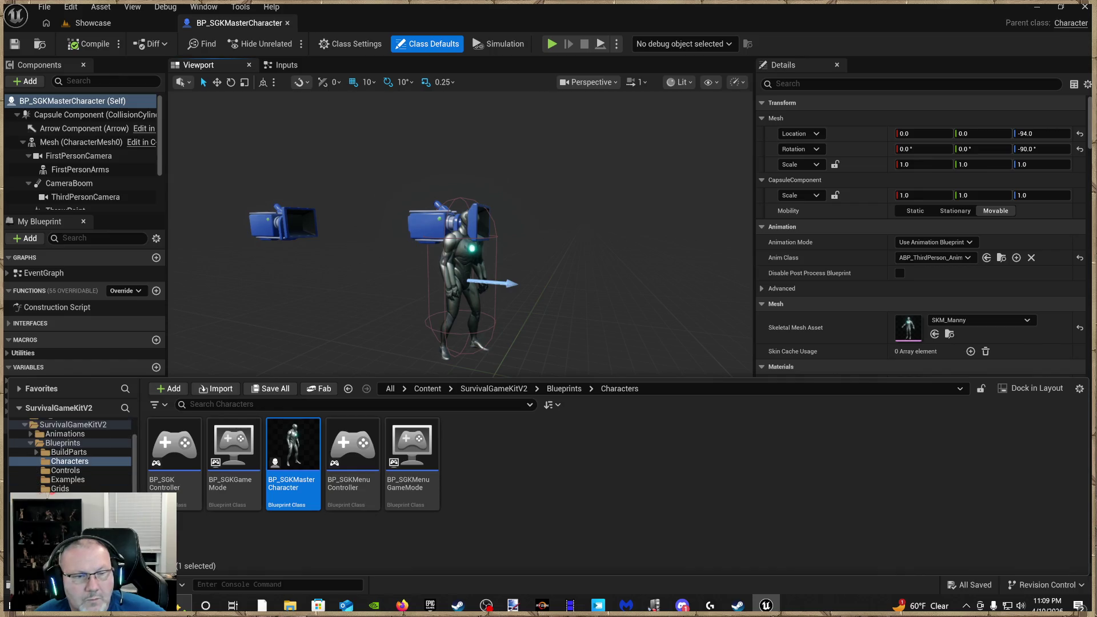
pyautogui.hotkey('alt', 'Left')
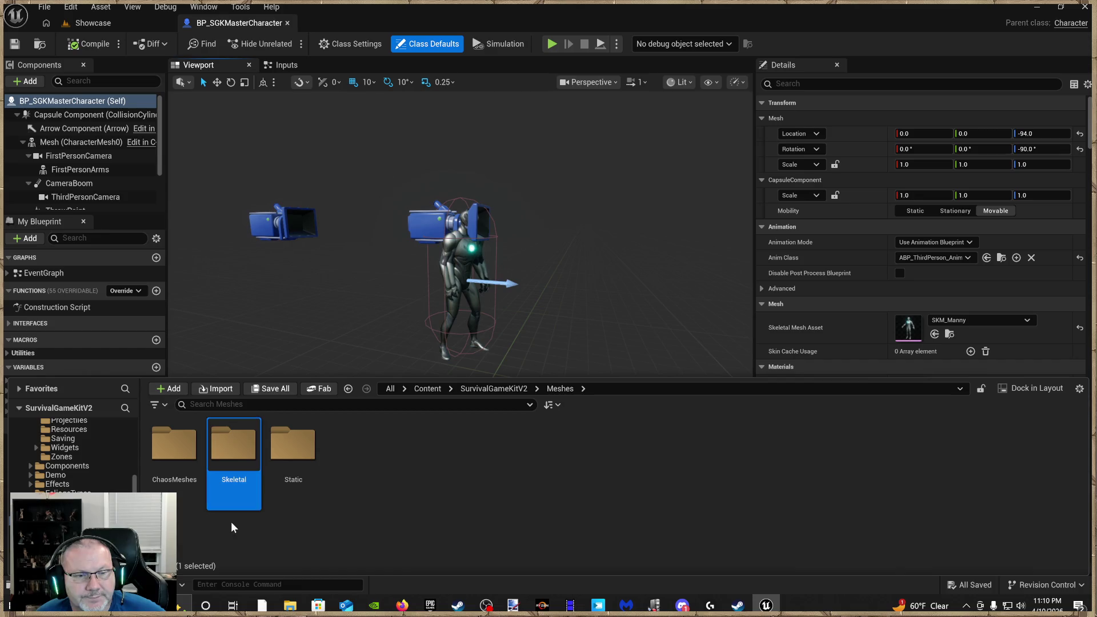
pyautogui.doubleClick(238, 486)
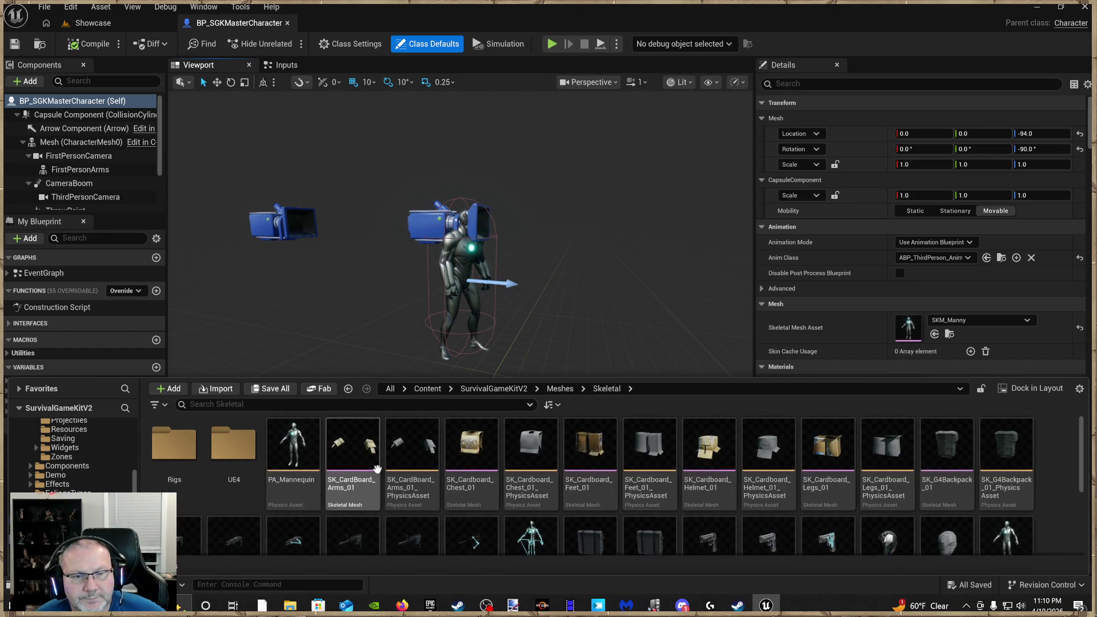
pyautogui.scroll(-10, 550, 503)
pyautogui.scroll(10, 549, 508)
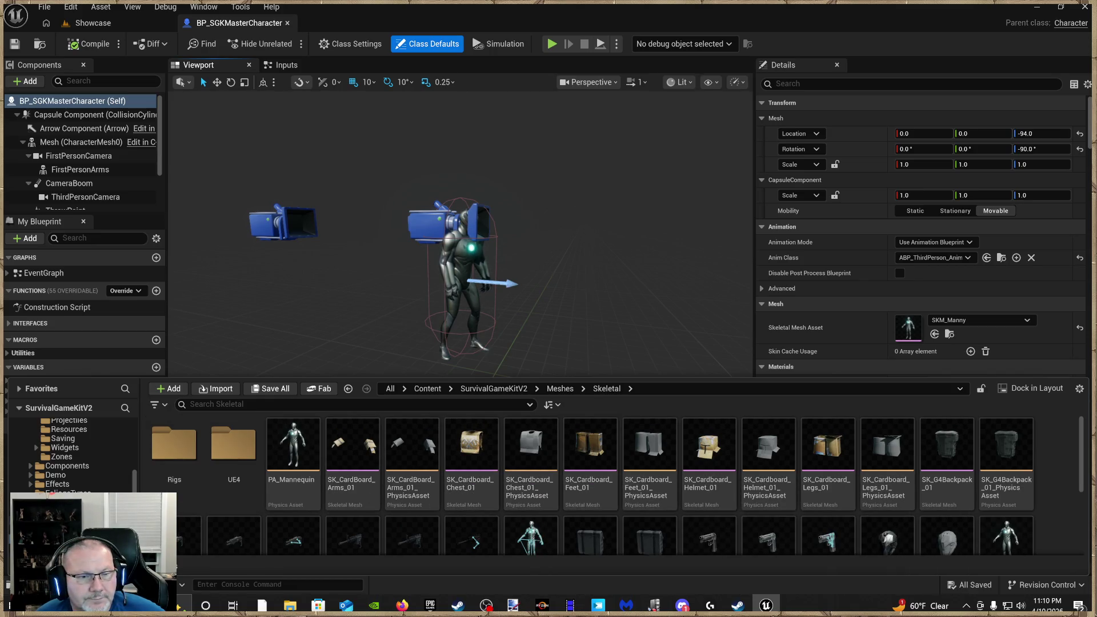
pyautogui.scroll(10, 27, 478)
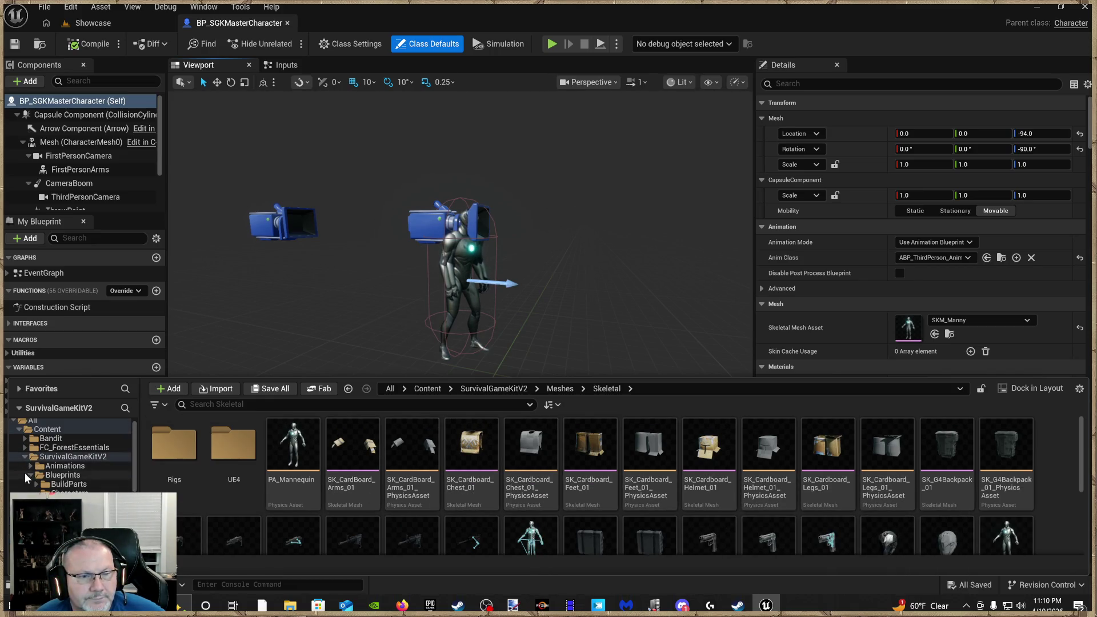
pyautogui.click(24, 456)
pyautogui.click(68, 470)
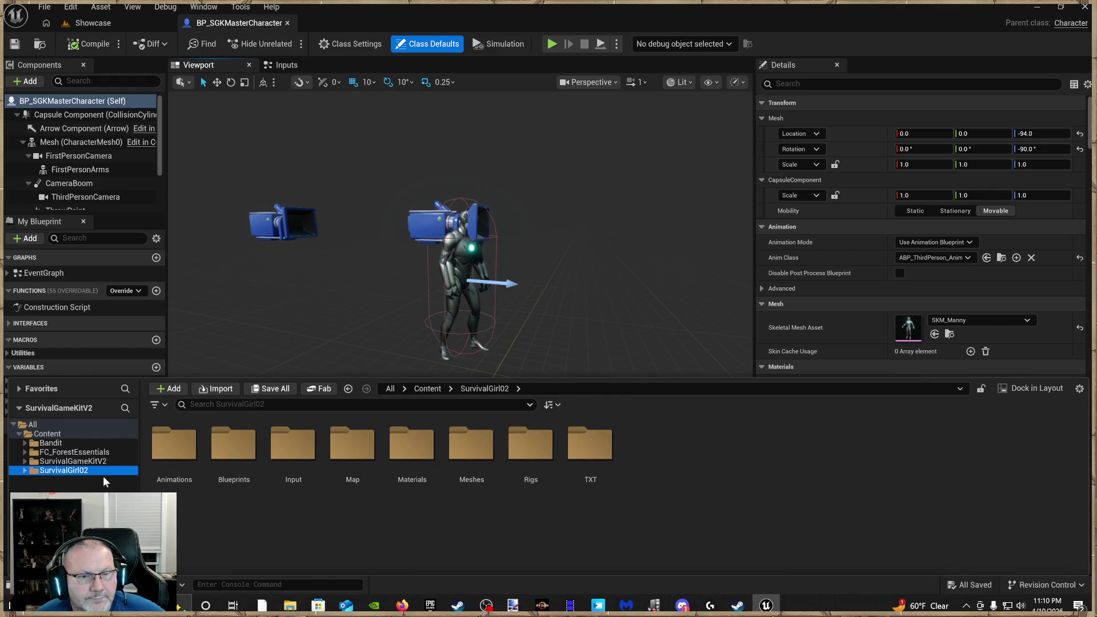
pyautogui.doubleClick(470, 448)
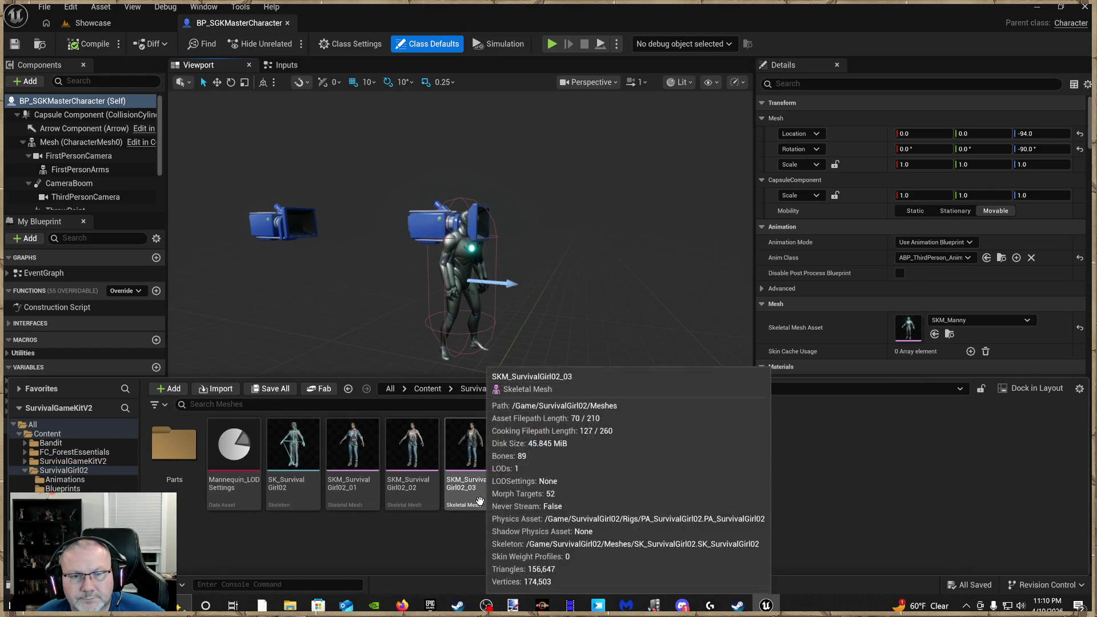
pyautogui.click(352, 452)
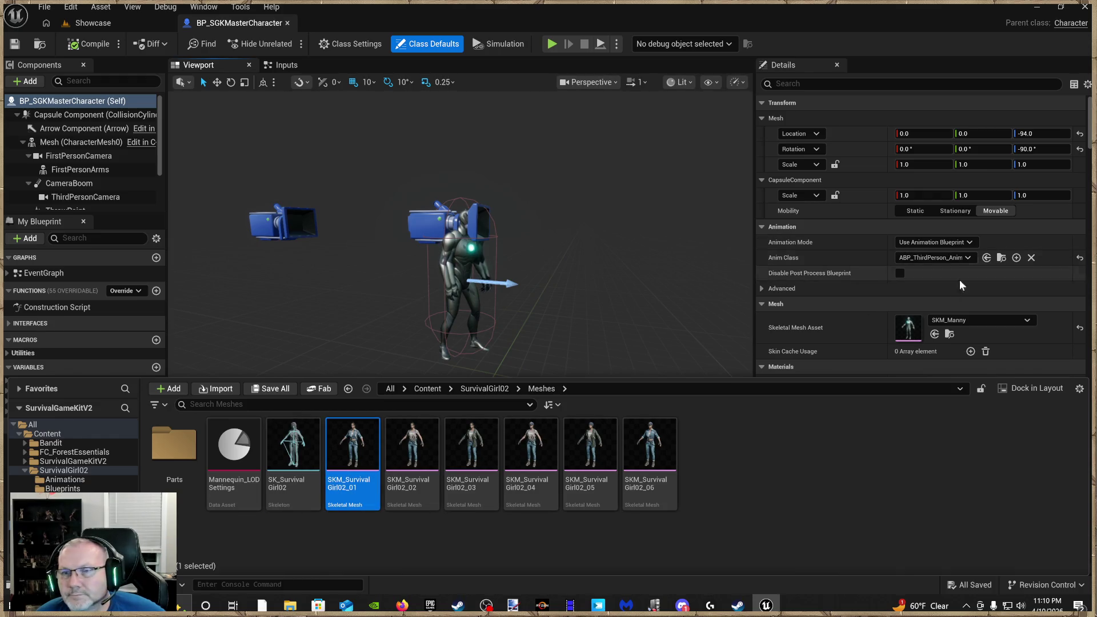
# Assign SKM_SurvivalGirl02_01 as the Skeletal Mesh Asset, check it in the preview, and compile.
pyautogui.click(935, 334)
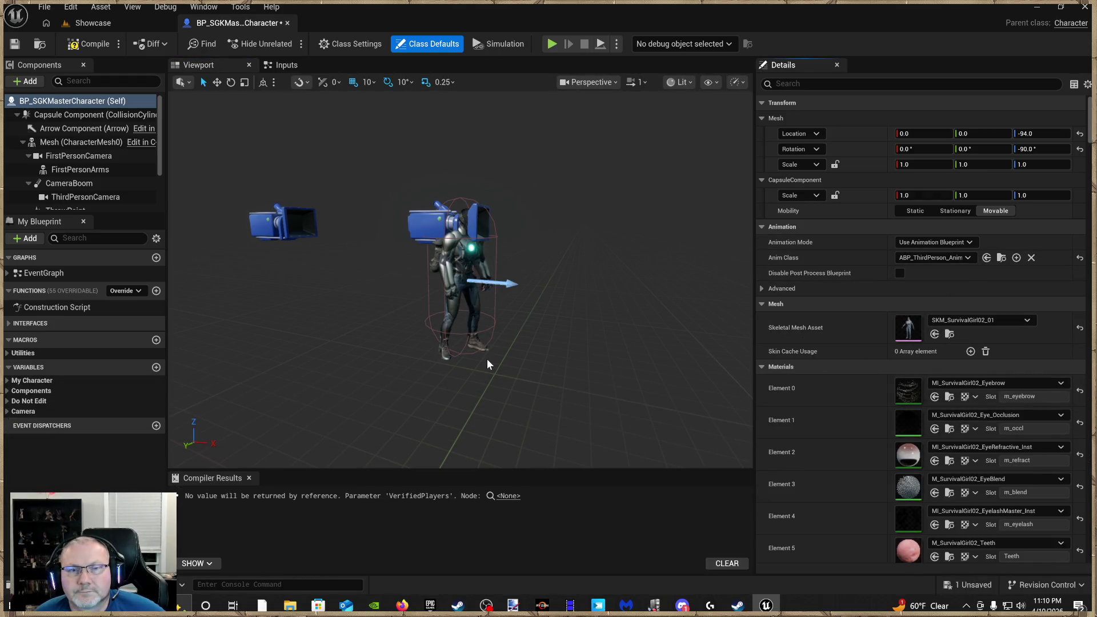
pyautogui.moveTo(483, 358)
pyautogui.mouseDown()
pyautogui.moveTo(432, 330)
pyautogui.moveTo(475, 351)
pyautogui.mouseUp()
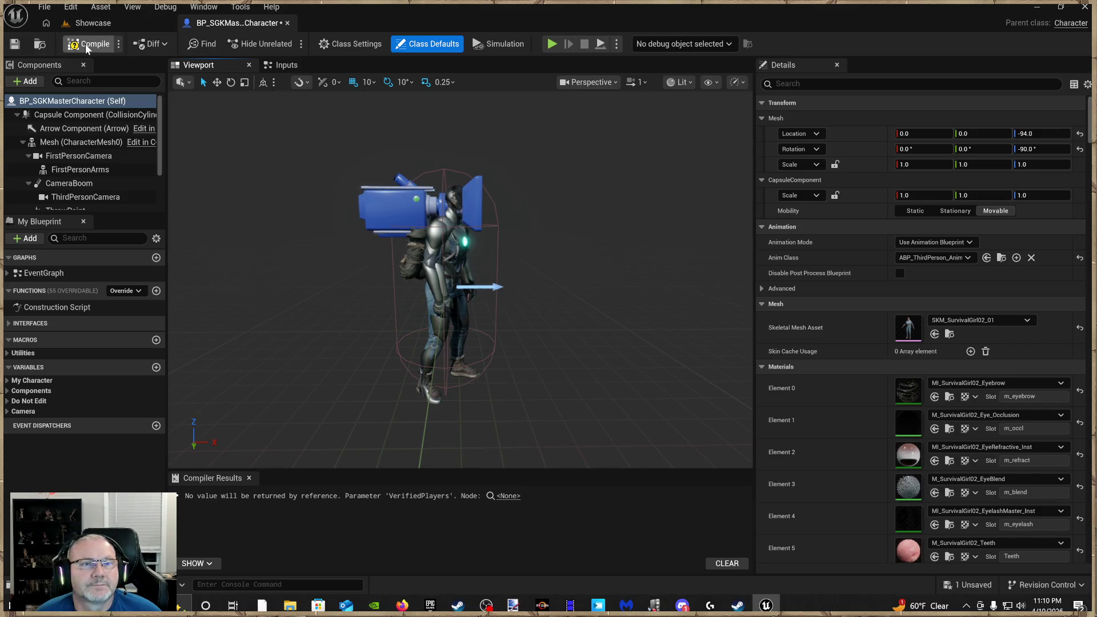
pyautogui.click(15, 44)
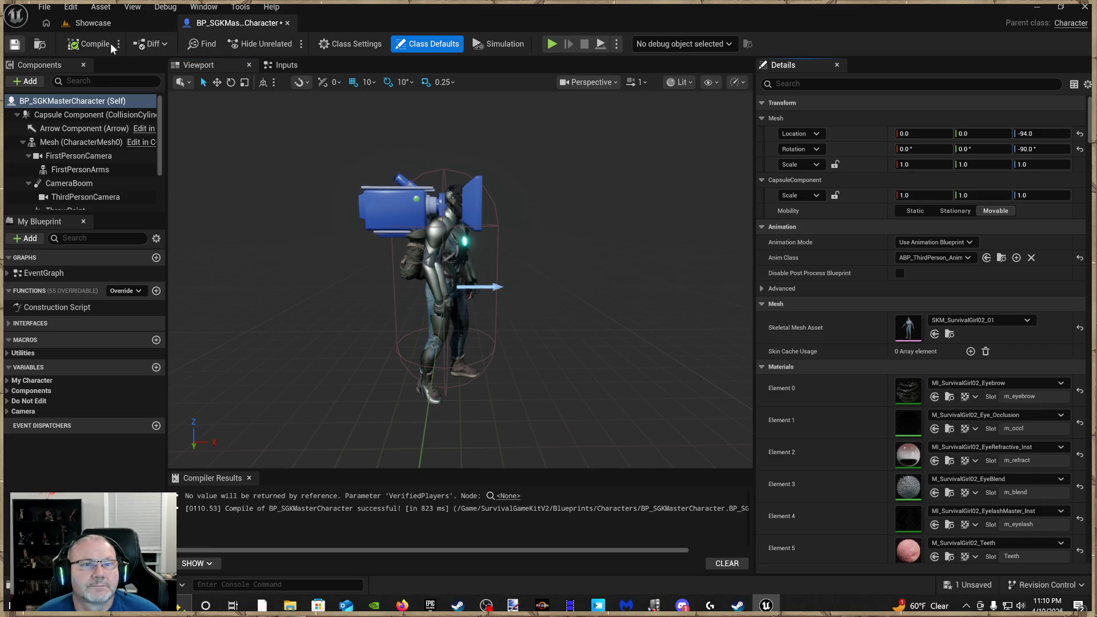
# Return to the Showcase level and start Play From Here on the ground.
pyautogui.click(127, 23)
pyautogui.rightClick(394, 501)
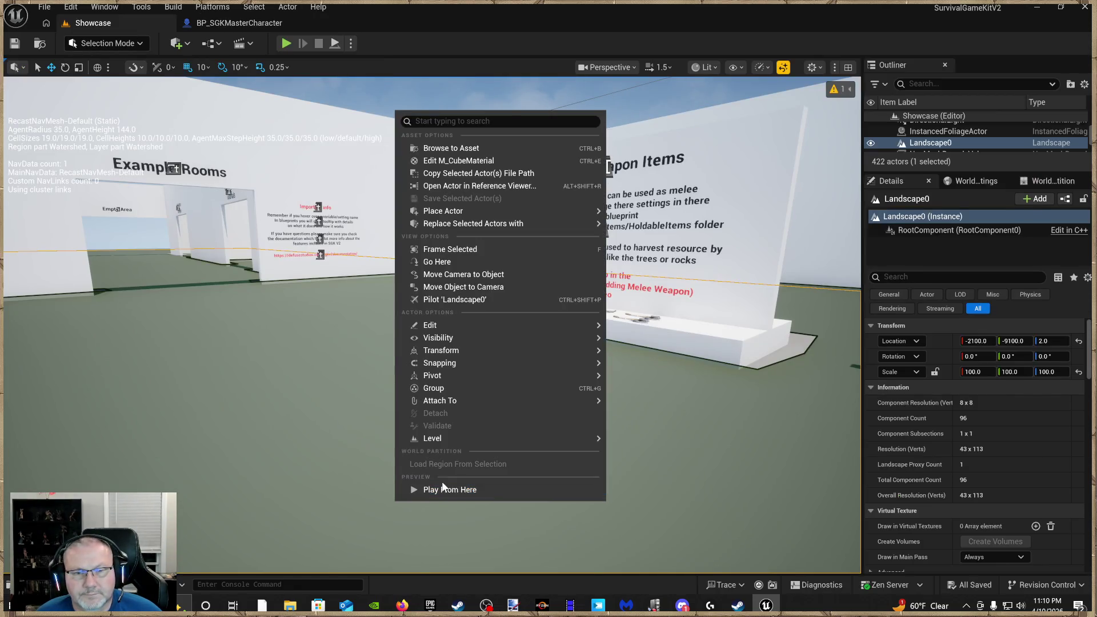
pyautogui.click(442, 489)
# Run the Survival Girl toward Example Rooms, the trees and the info walls, then start a screen capture.
pyautogui.press('w')
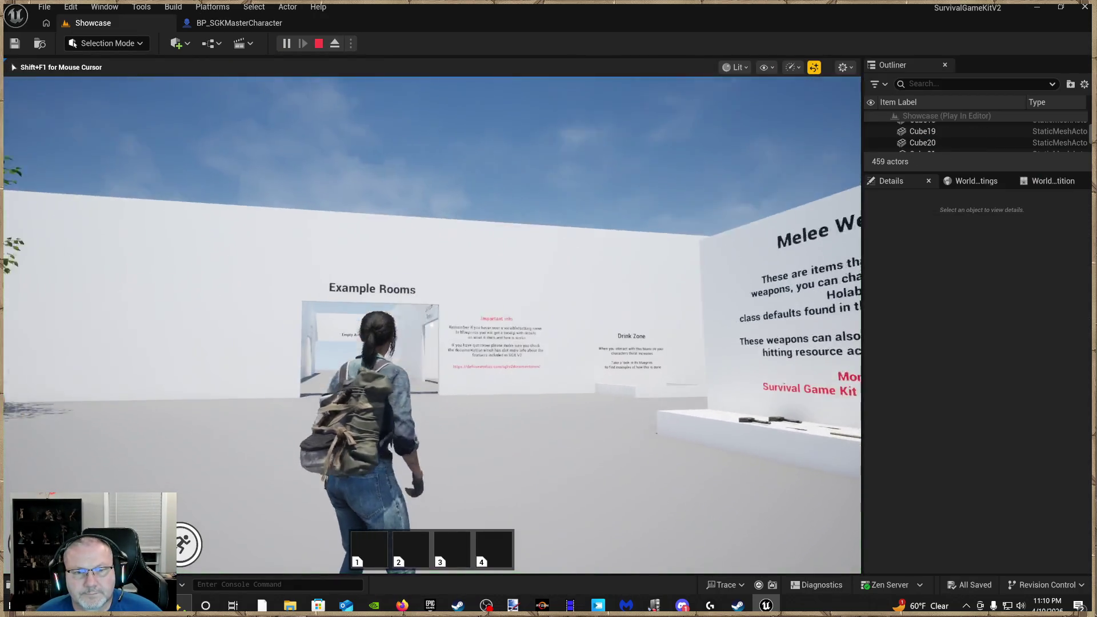
pyautogui.press('w')
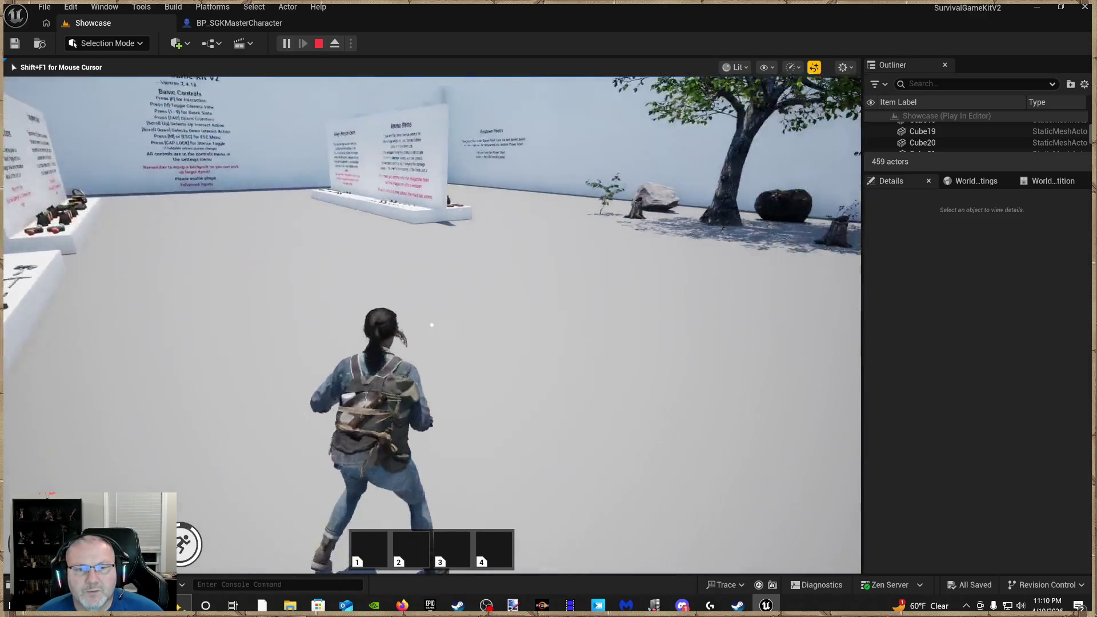
pyautogui.press('w')
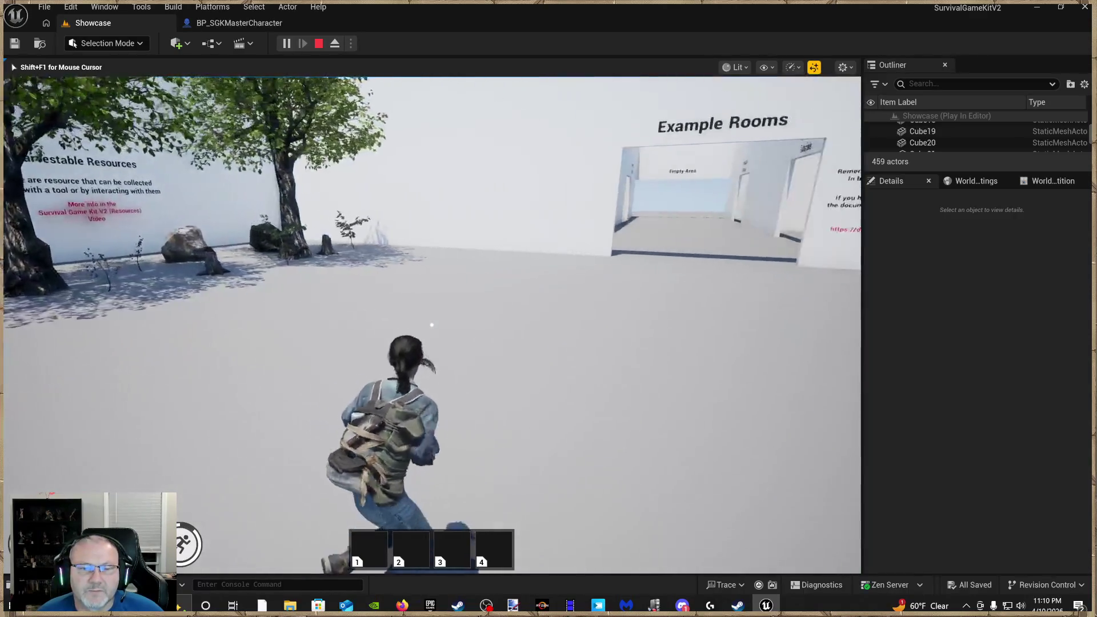
pyautogui.press('w')
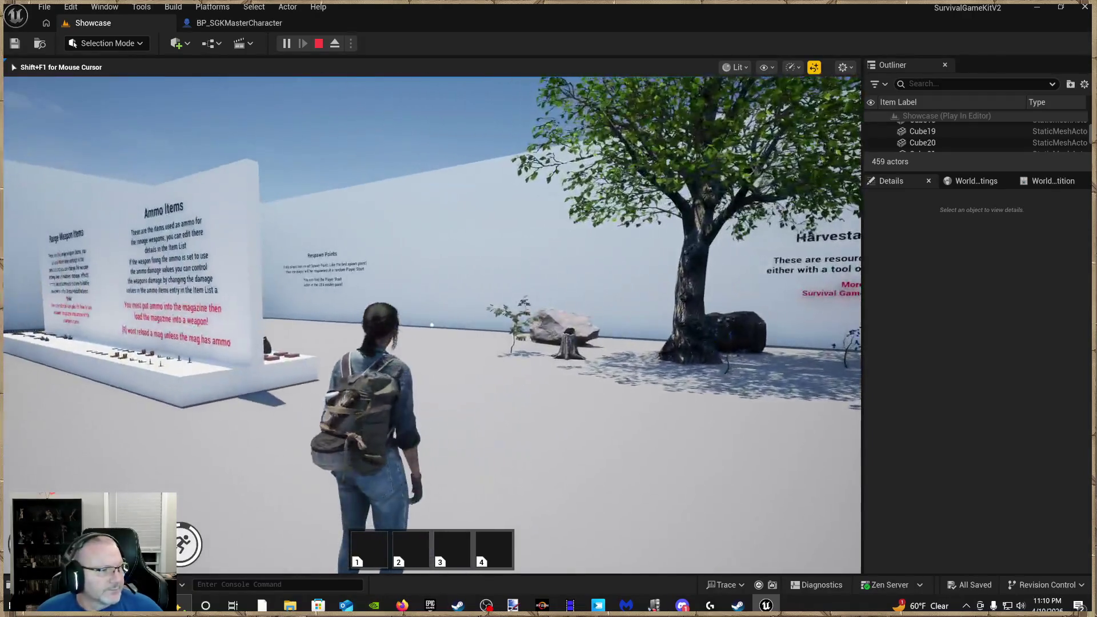
pyautogui.press('w')
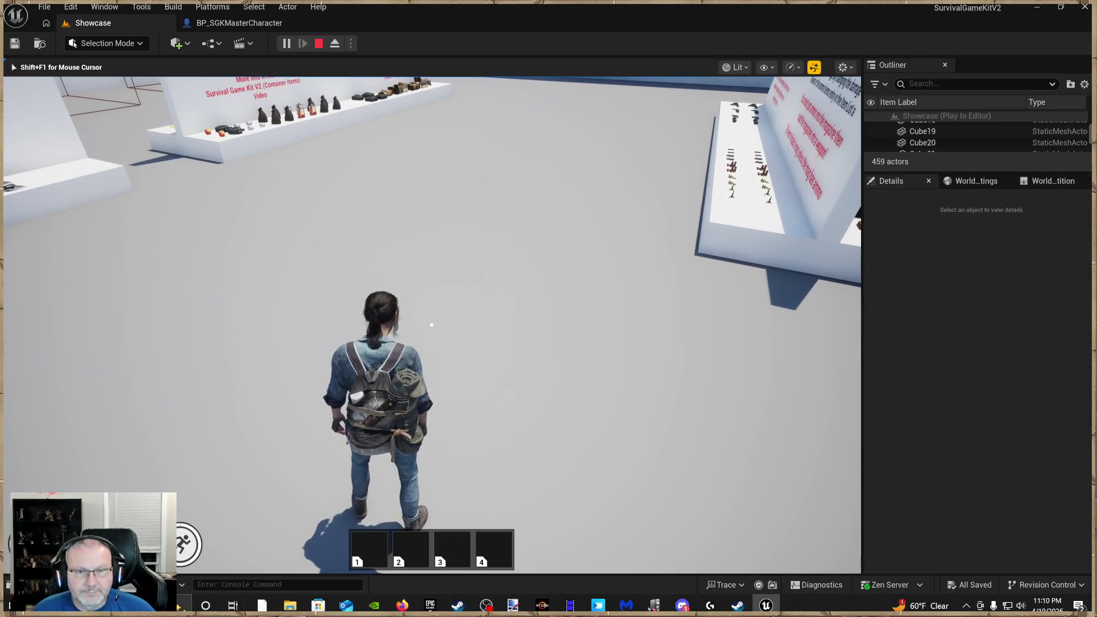
pyautogui.press('super+shift+s')
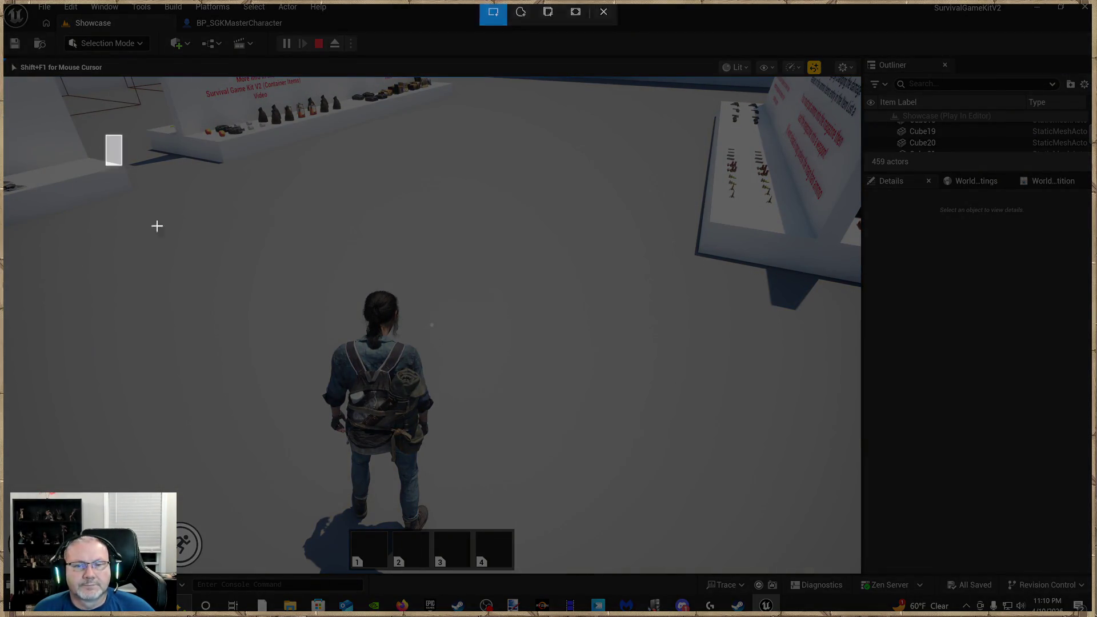
# Snip the centre of the game view showing the Survival Girl character.
pyautogui.moveTo(105, 135); pyautogui.dragTo(614, 568)
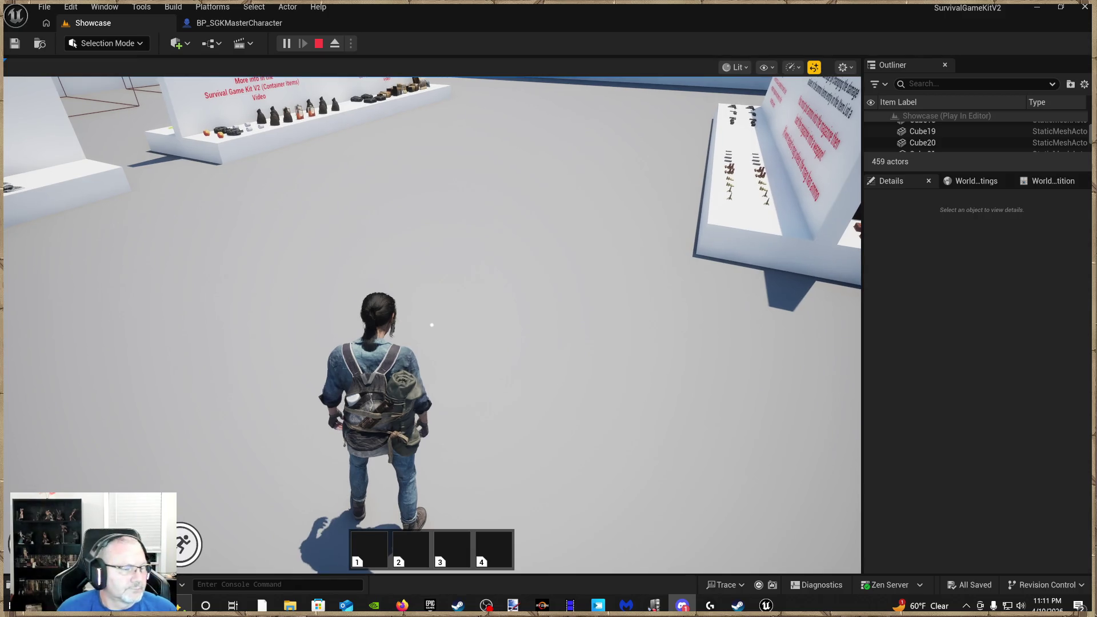
# Run the character toward the Melee Weapon Items wall, then end the play session.
pyautogui.hotkey('shift', 'F1')
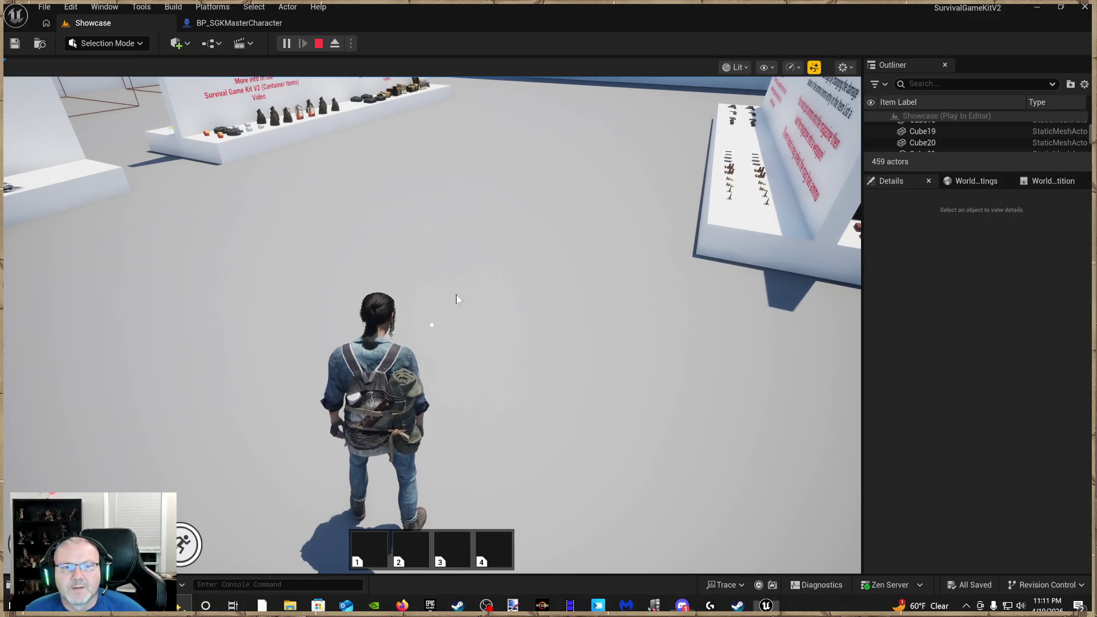
pyautogui.click(456, 295)
pyautogui.press('w')
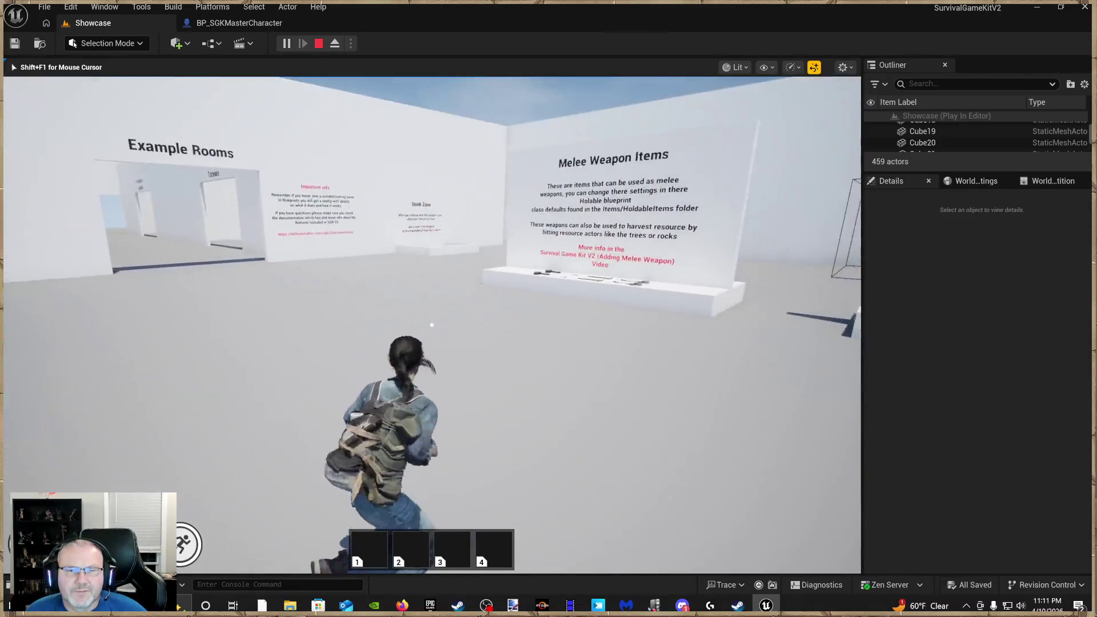
pyautogui.press('Escape')
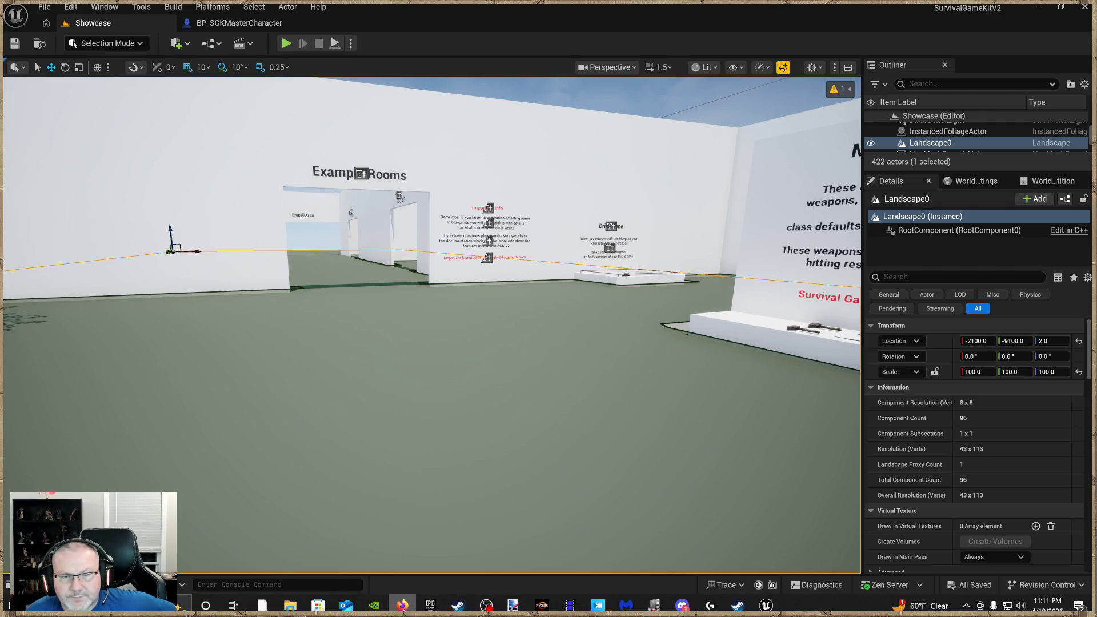
# Toggle off the navigation overlay, dismiss the landscape rebuild warning, and minimize the editor.
pyautogui.press('p')
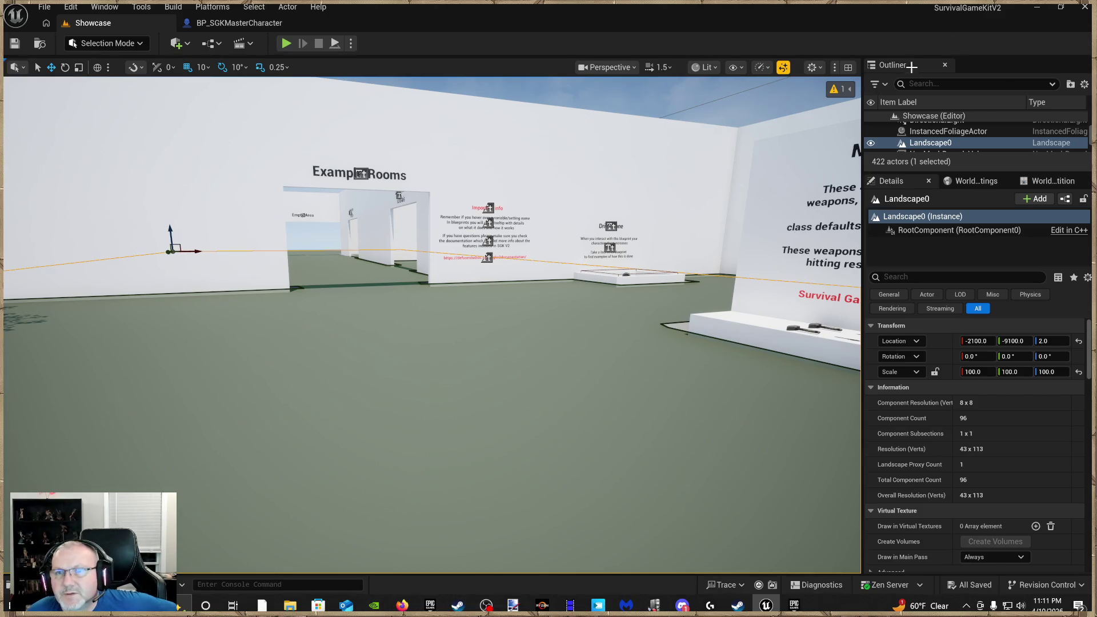
pyautogui.click(822, 95)
pyautogui.click(835, 89)
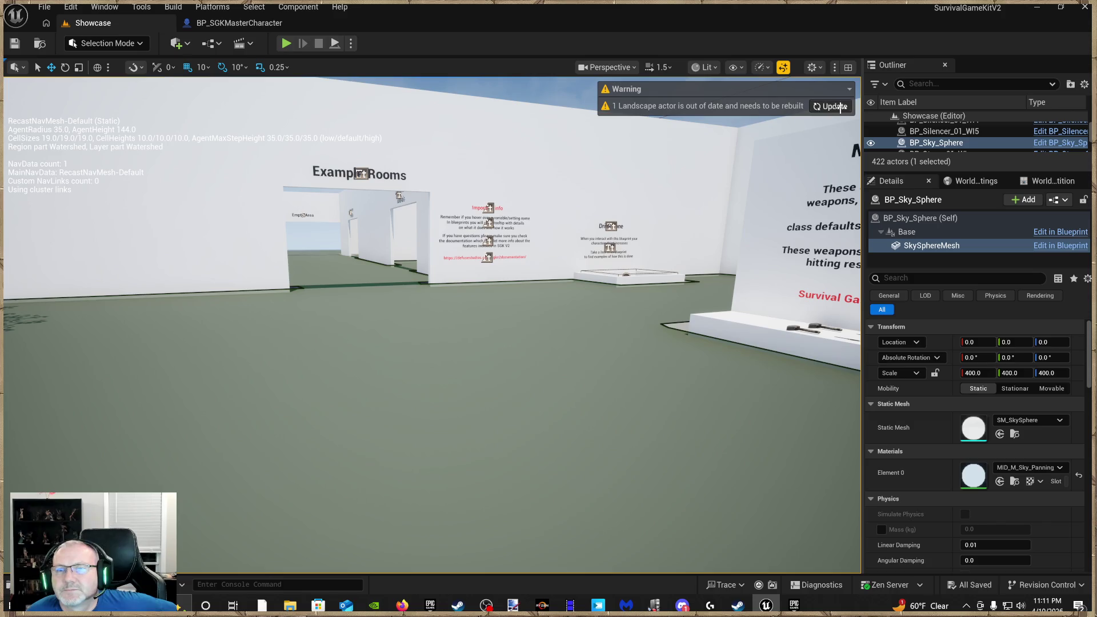
pyautogui.click(835, 106)
pyautogui.click(1035, 8)
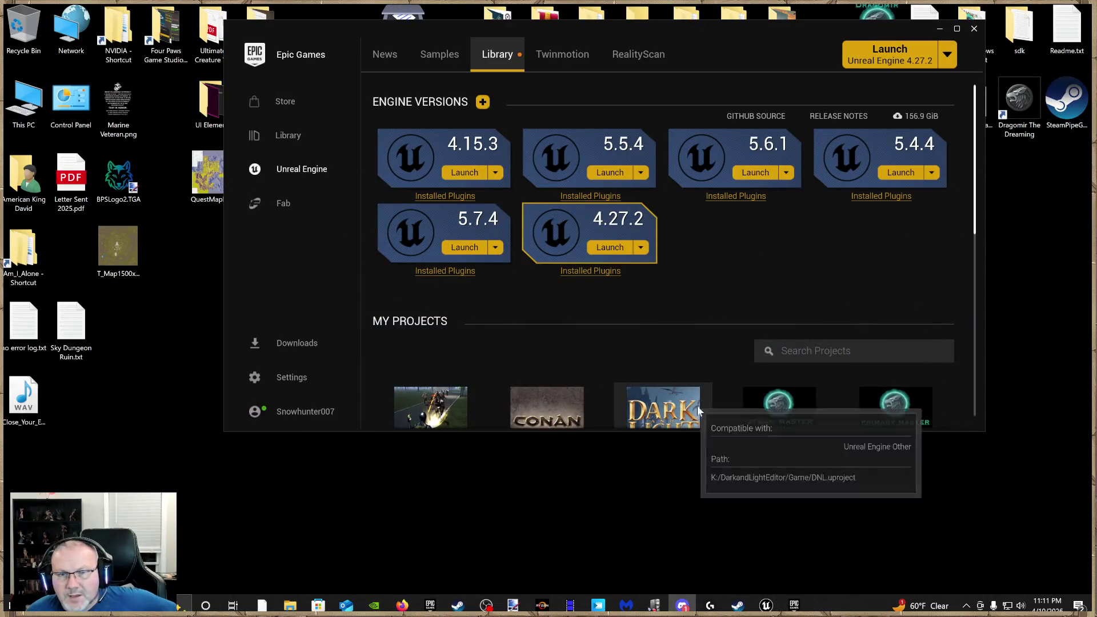
# Maximize the launcher, scroll to the Fab Library and search for 'survia'.
pyautogui.click(953, 27)
pyautogui.scroll(-2, 548, 433)
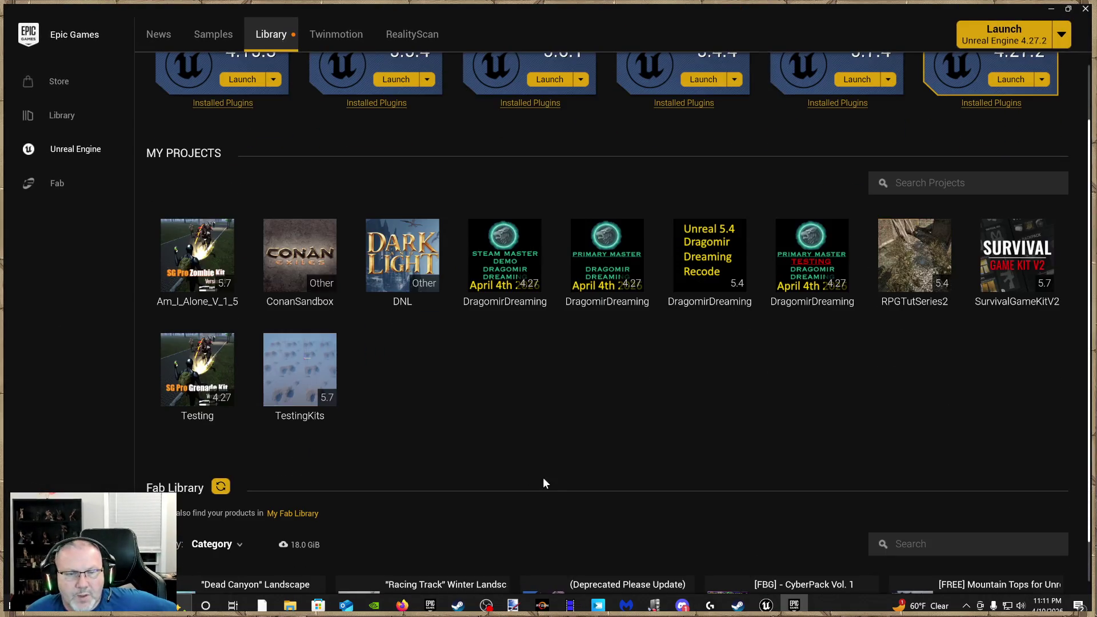
pyautogui.scroll(-5, 608, 448)
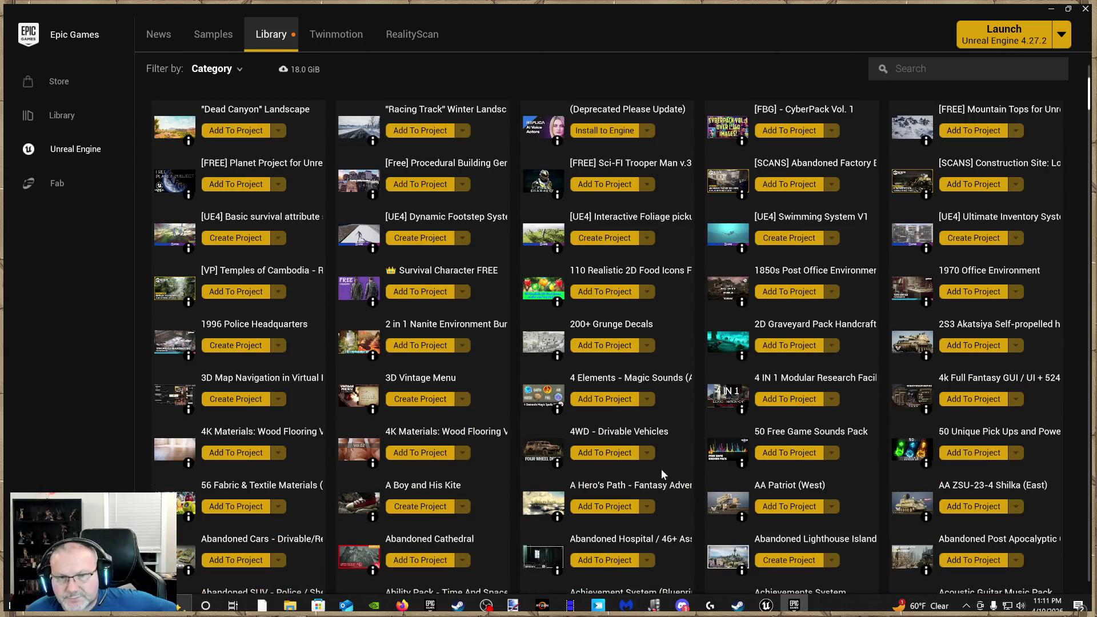
pyautogui.scroll(1, 697, 422)
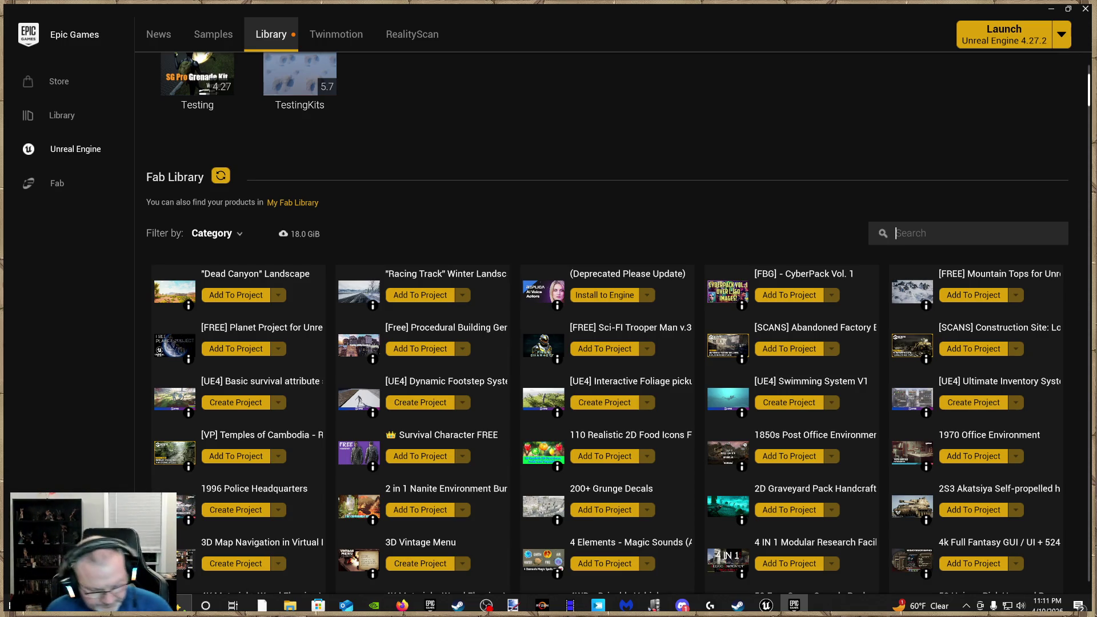
pyautogui.write('survia')
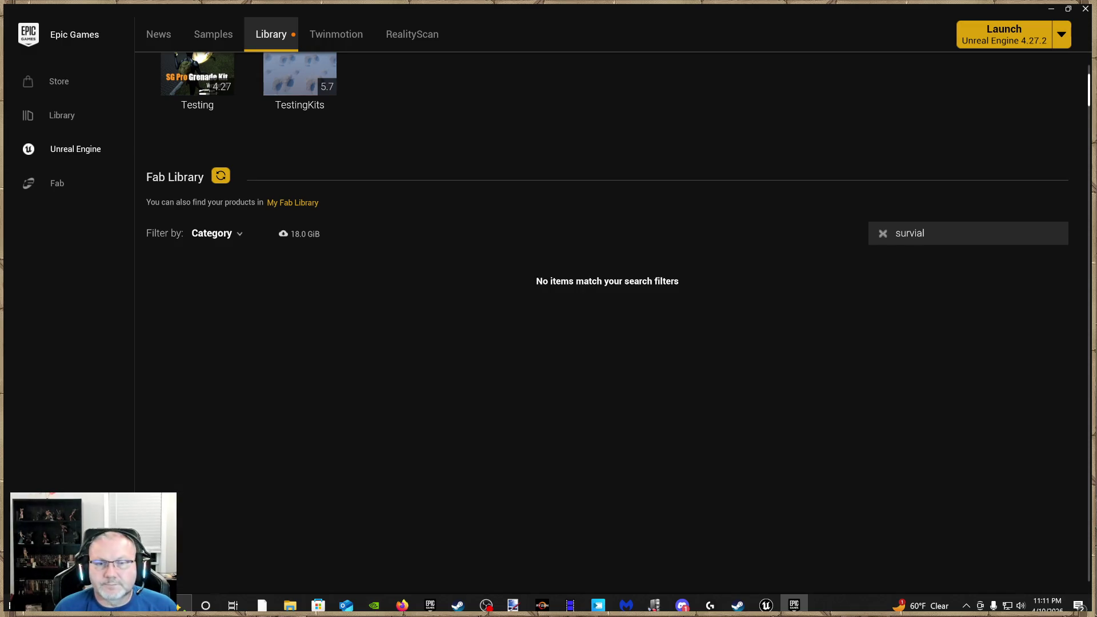
# Correct the search to 'survi' and update the Survival Girl 02 asset.
pyautogui.press('BackSpace')
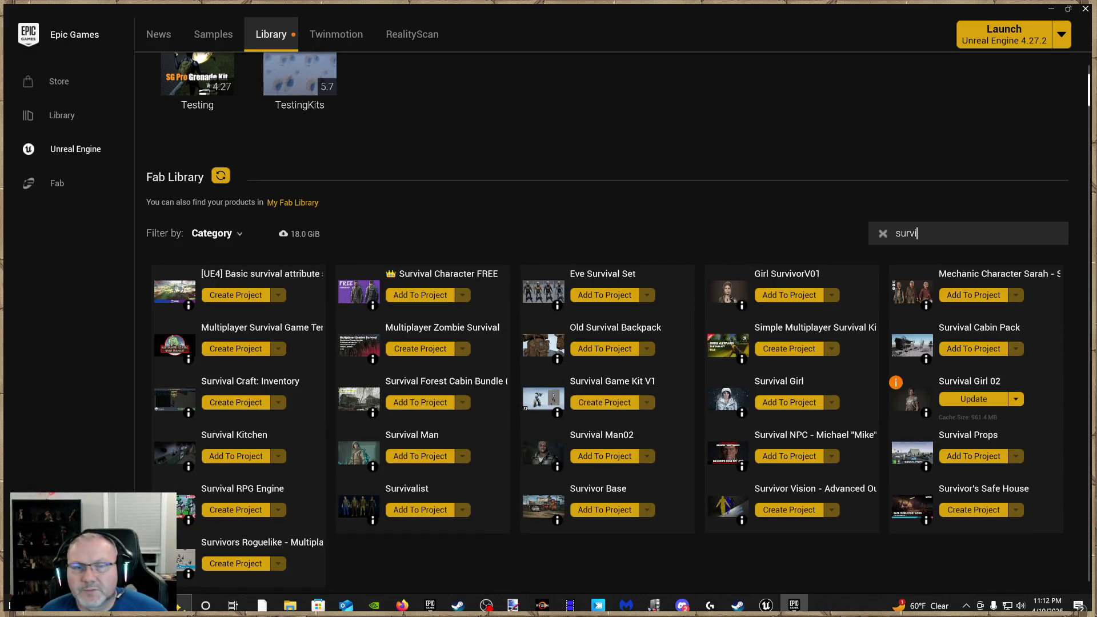
pyautogui.scroll(-1, 482, 363)
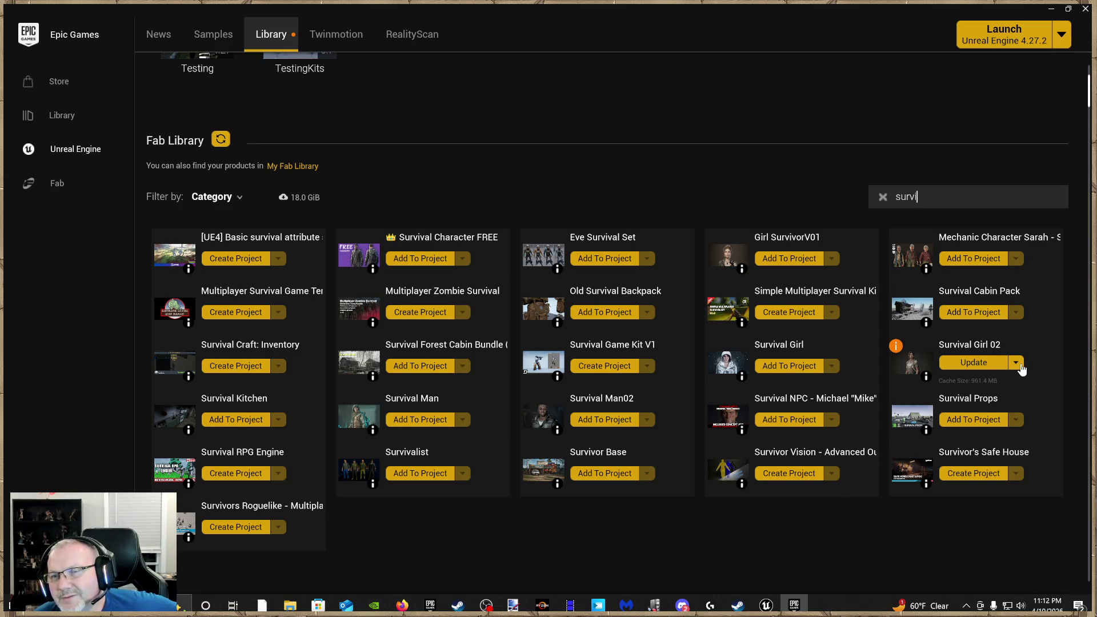
pyautogui.click(978, 366)
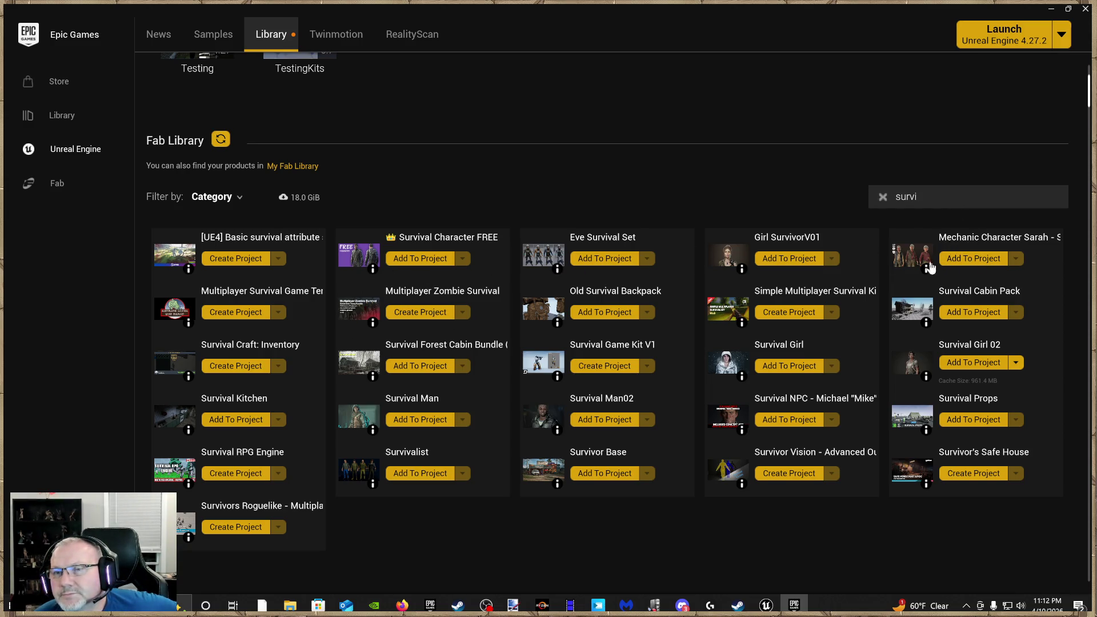
# Clear the search, search 'adventur', and choose Add To Project on Adventure Characters (Pack).
pyautogui.doubleClick(916, 196)
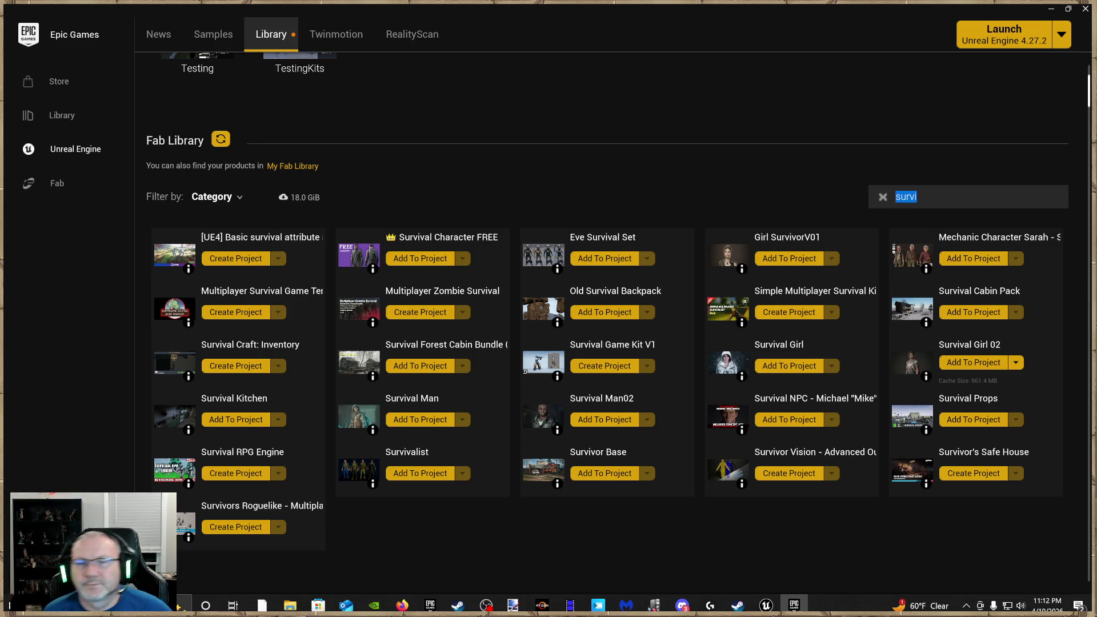
pyautogui.press('BackSpace')
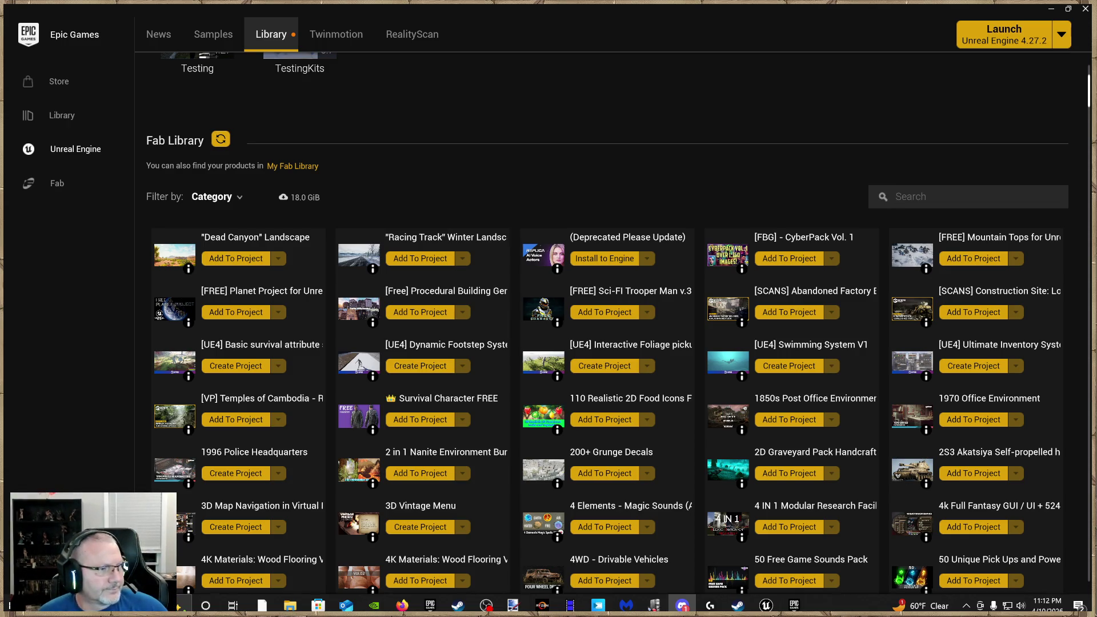
pyautogui.scroll(-2, 563, 346)
pyautogui.scroll(-3, 563, 346)
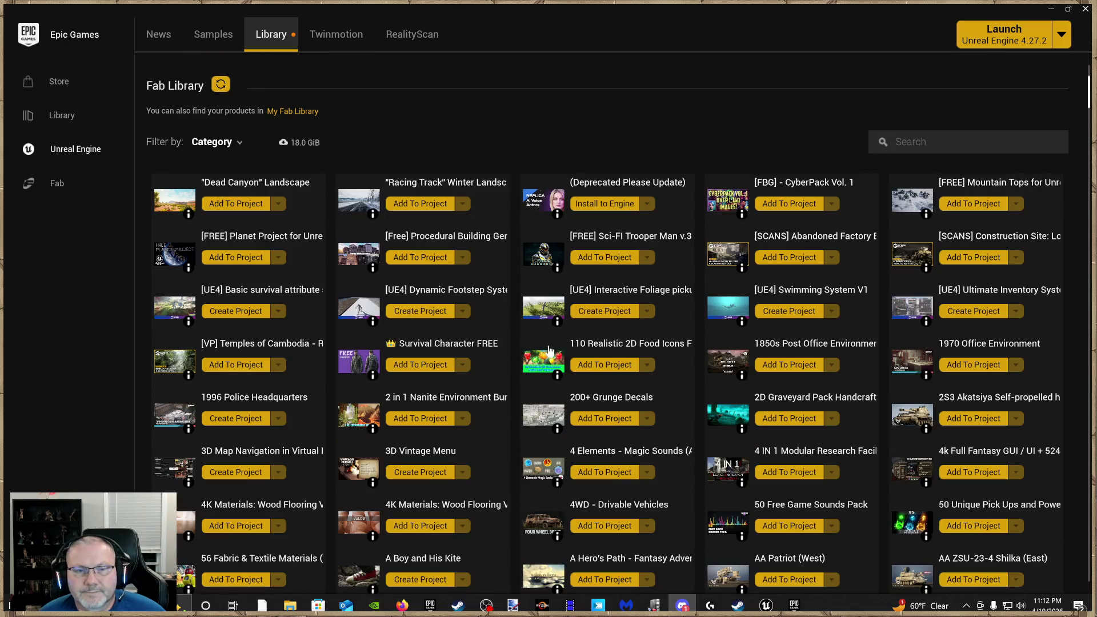
pyautogui.scroll(5, 643, 355)
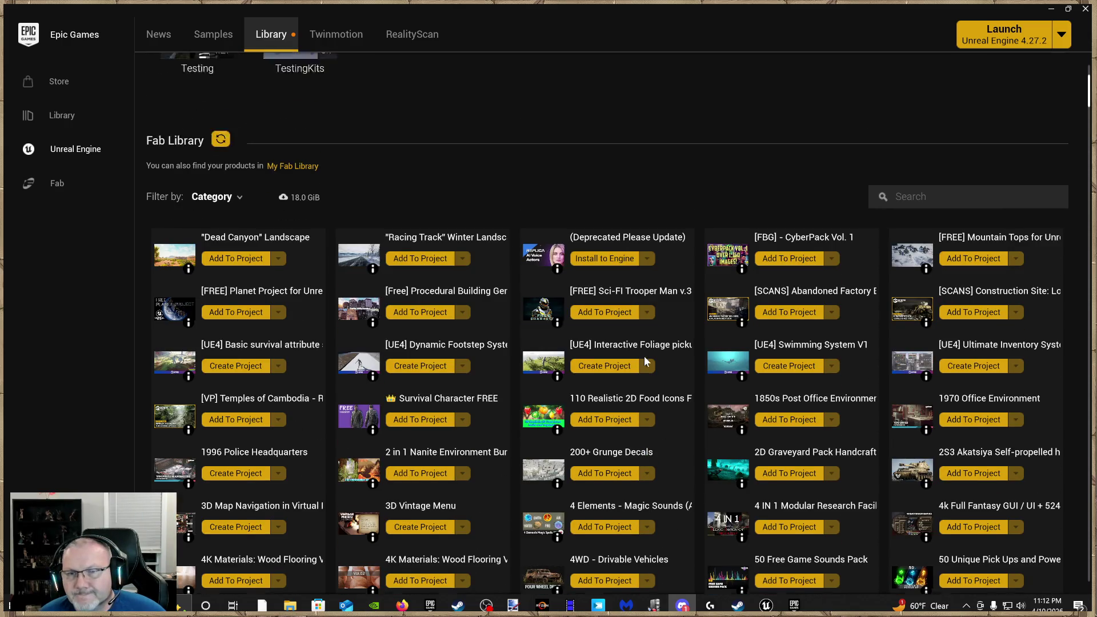
pyautogui.click(902, 300)
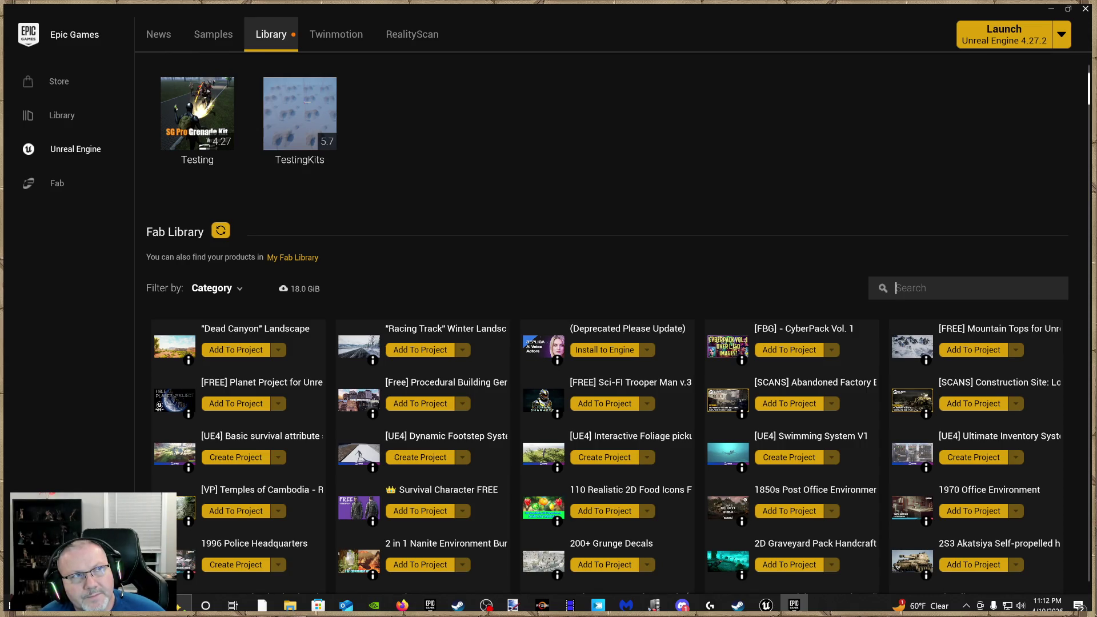
pyautogui.write('ad')
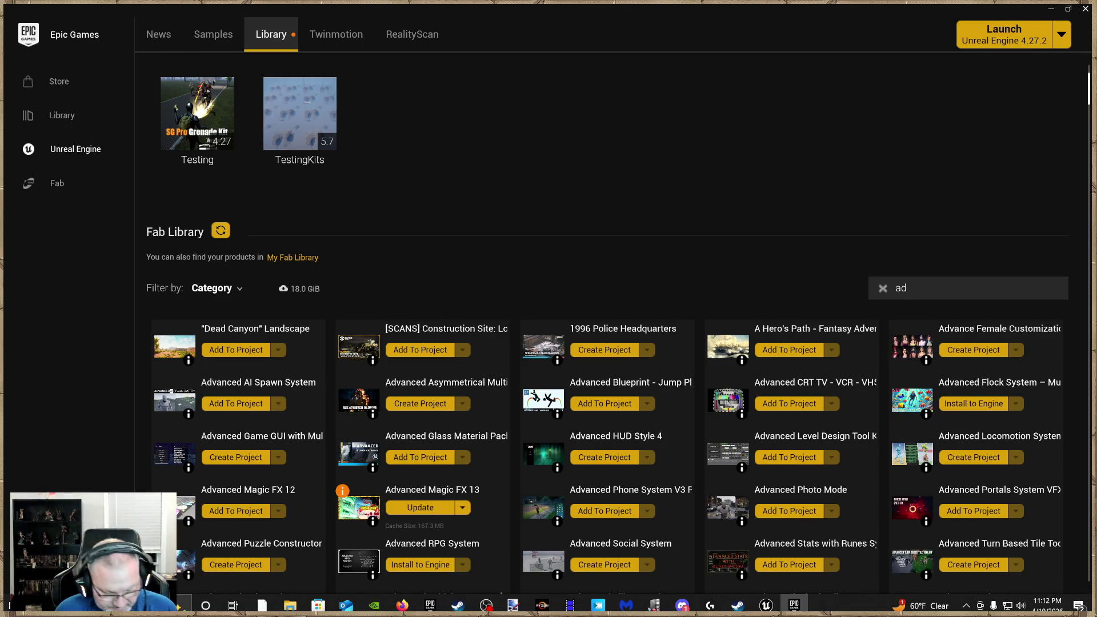
pyautogui.write('ventur')
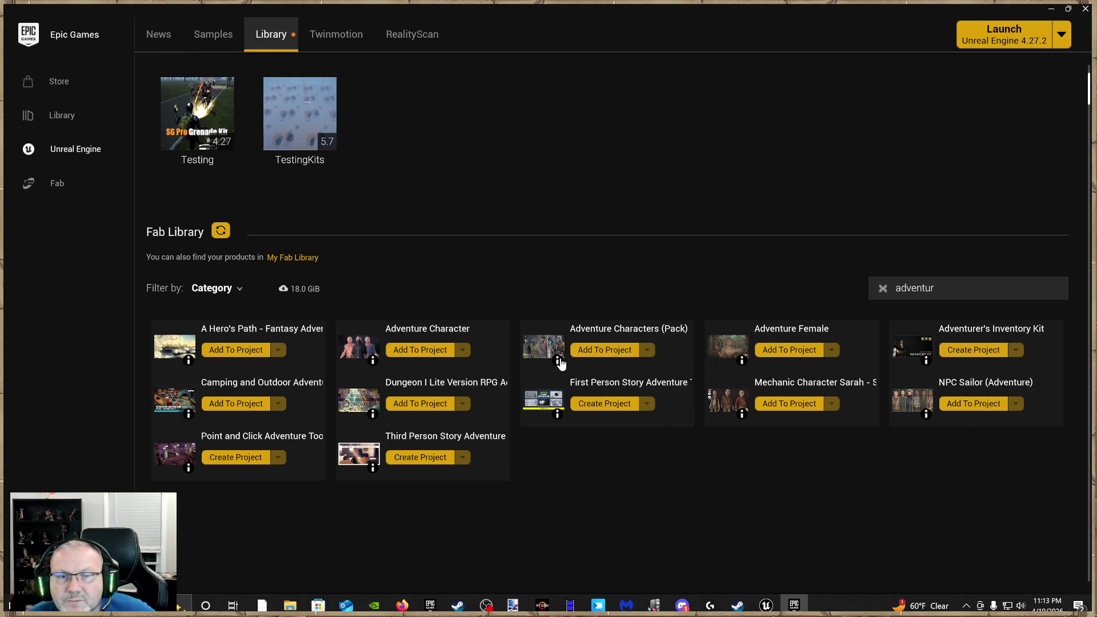
pyautogui.click(604, 354)
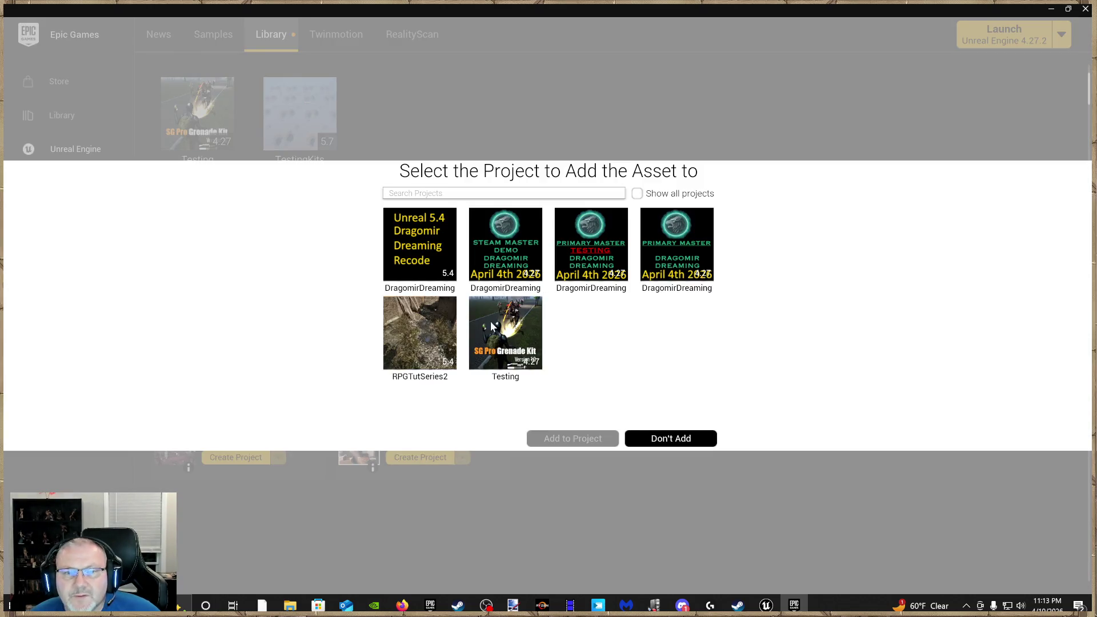
# With all projects shown, add the pack to SurvivalGameKitV2 as version 5.6, then minimize the launcher.
pyautogui.click(490, 323)
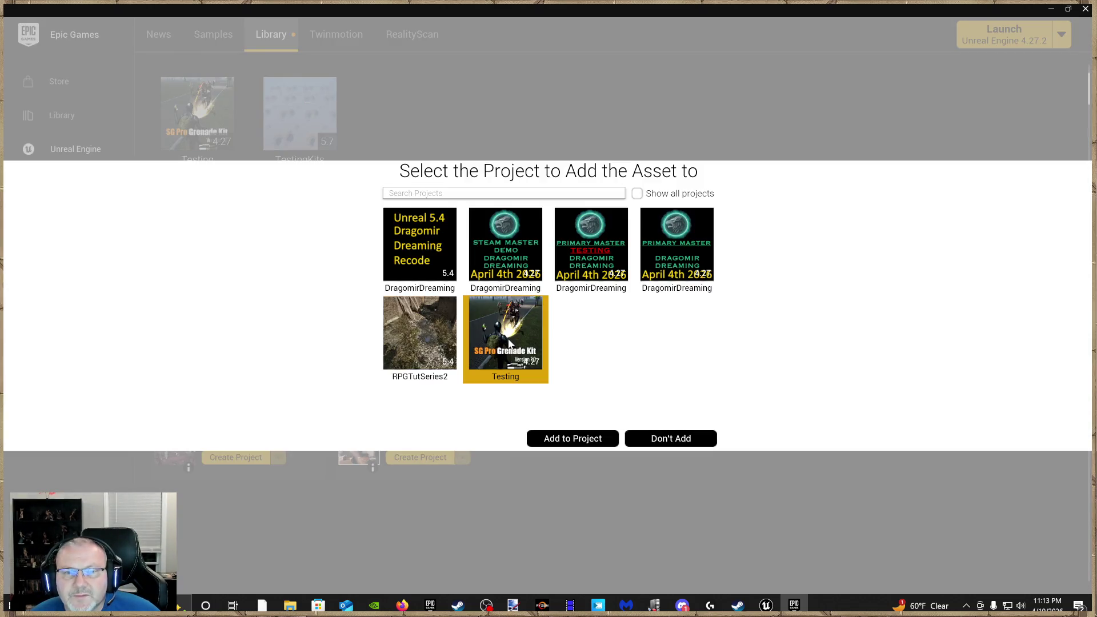
pyautogui.click(637, 193)
pyautogui.scroll(-2, 634, 320)
pyautogui.click(651, 287)
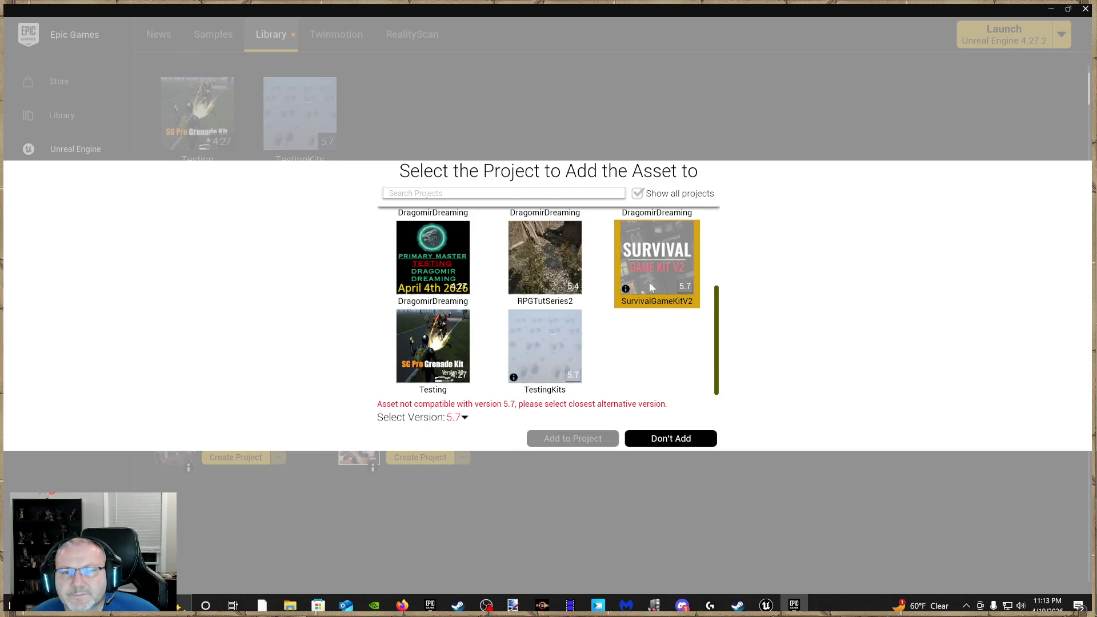
pyautogui.click(465, 417)
pyautogui.click(465, 398)
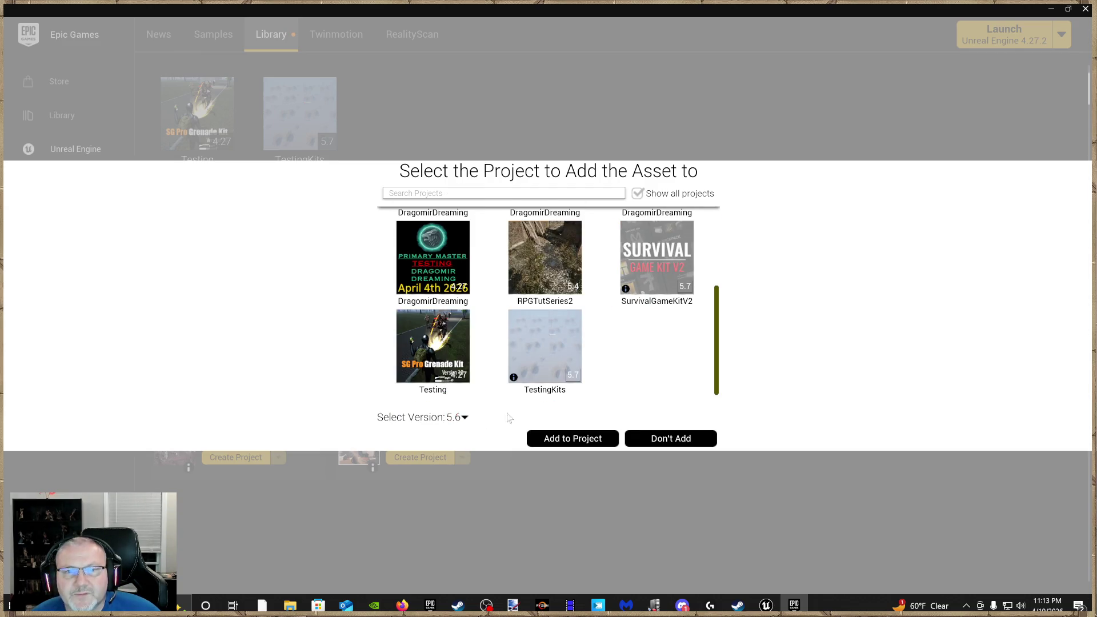
pyautogui.click(578, 438)
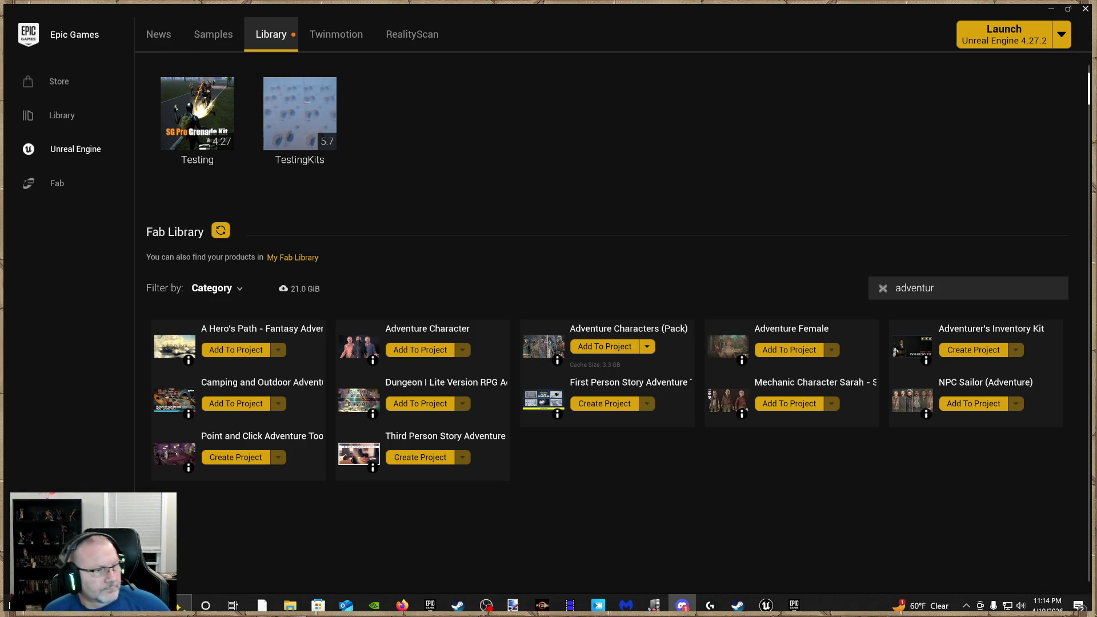
pyautogui.click(717, 254)
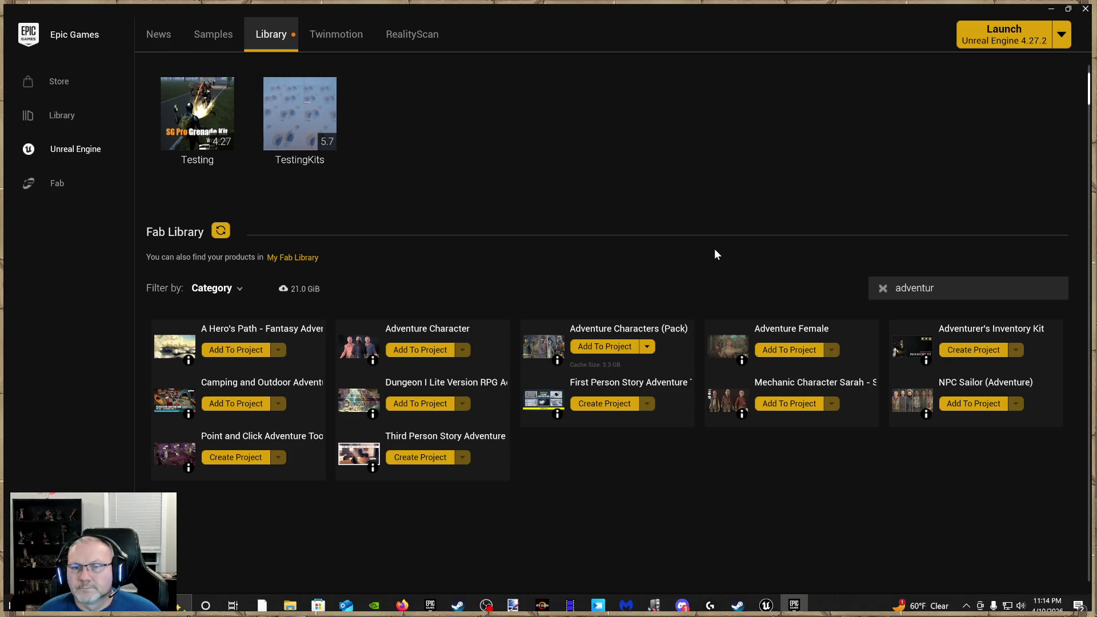
pyautogui.click(1049, 7)
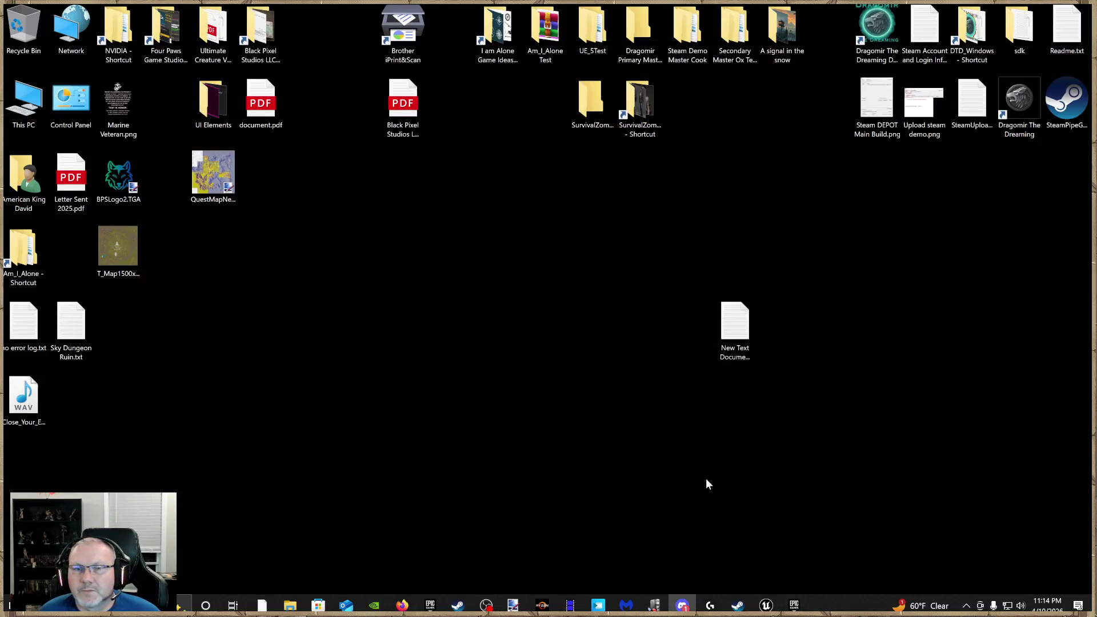
# In BP_SGKMasterCharacter, browse the content drawer to Adventures_Pack/Mesh/Adventure_01/Mesh_UE5/Full.
pyautogui.click(766, 605)
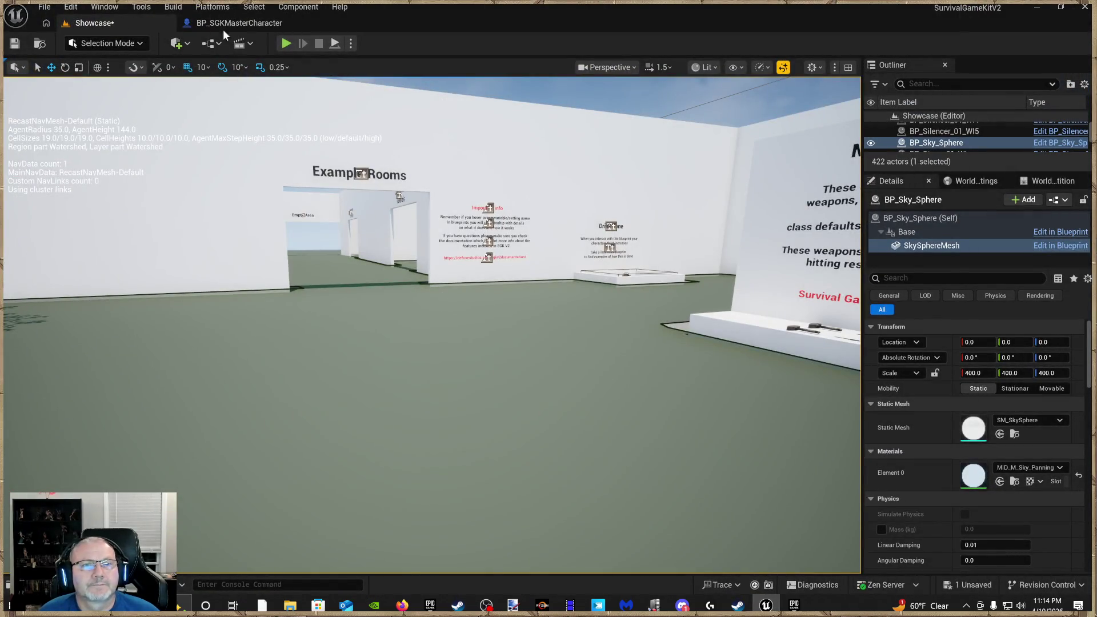
pyautogui.click(229, 24)
pyautogui.hotkey('ctrl', 'space')
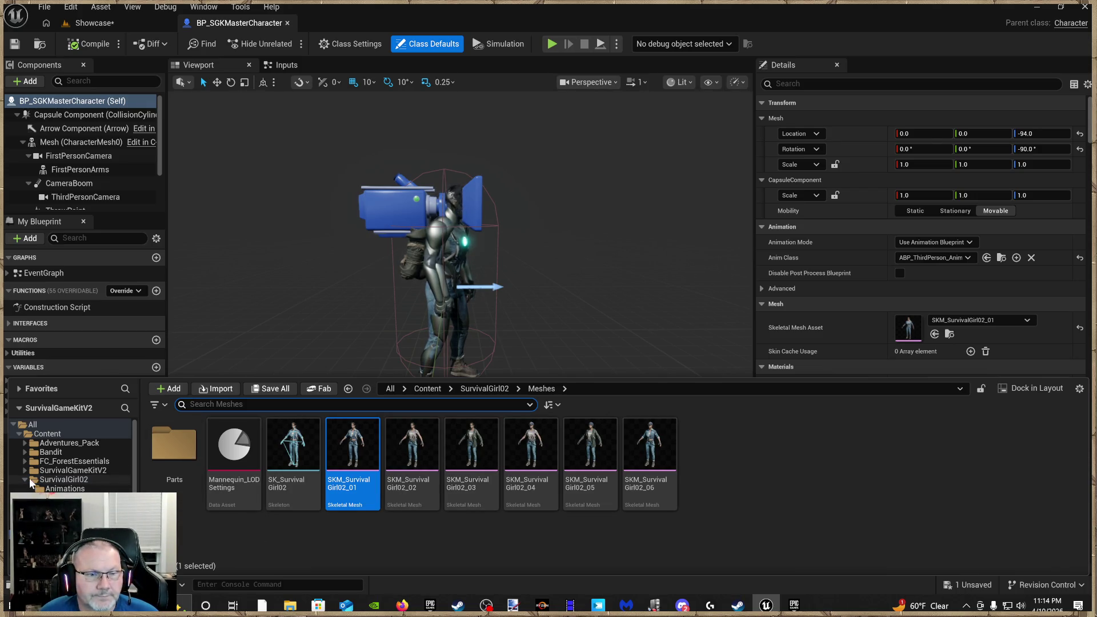
pyautogui.click(68, 443)
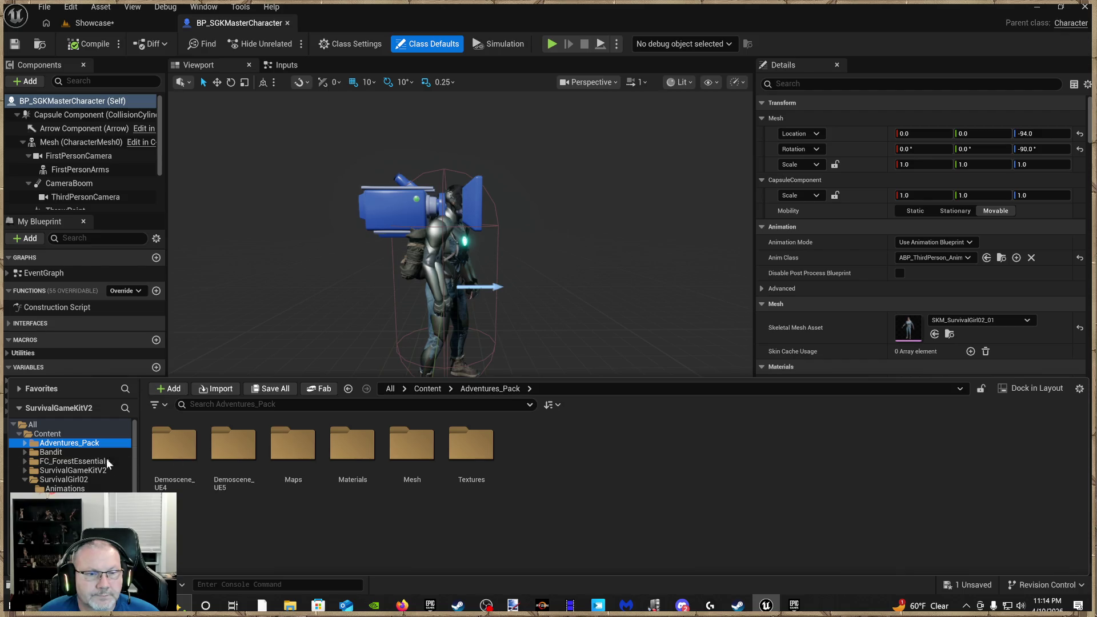
pyautogui.click(237, 463)
pyautogui.click(415, 475)
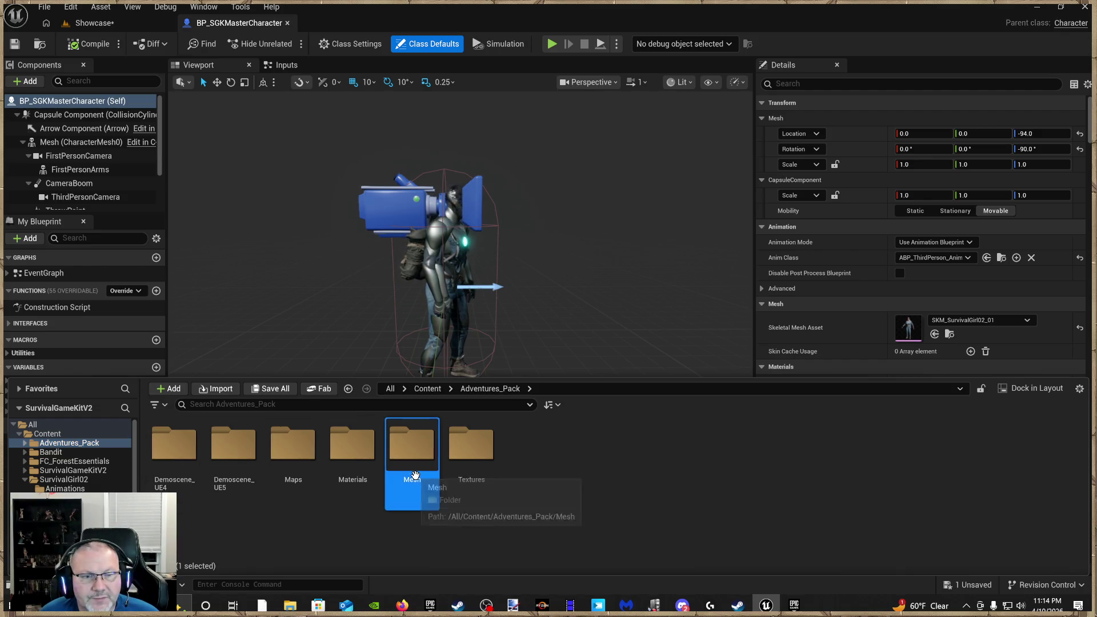
pyautogui.doubleClick(416, 475)
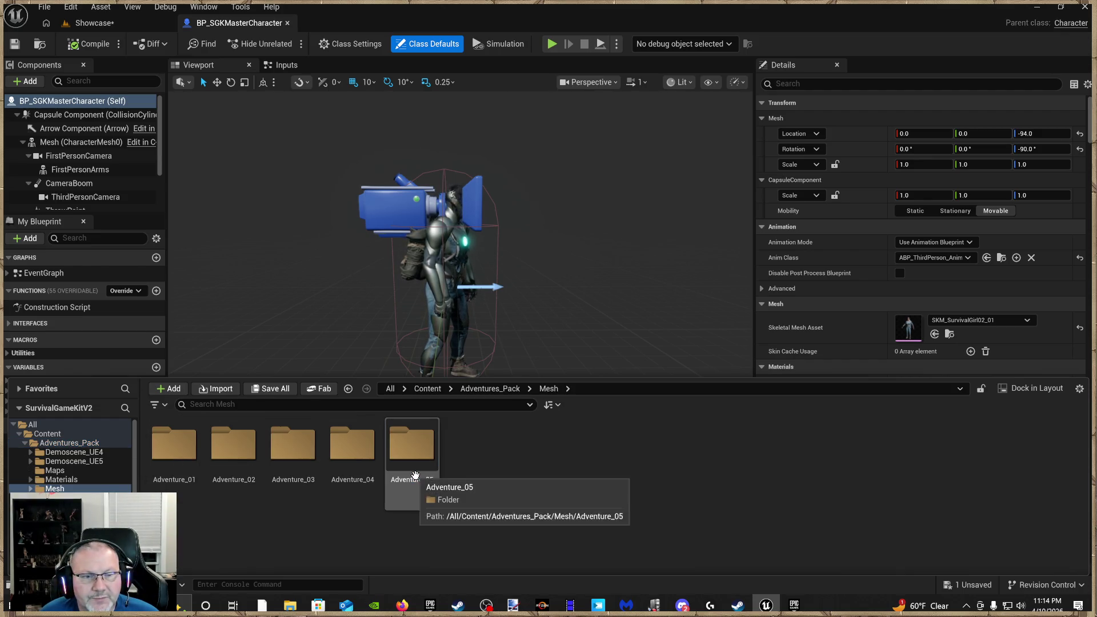
pyautogui.doubleClick(192, 473)
pyautogui.doubleClick(252, 481)
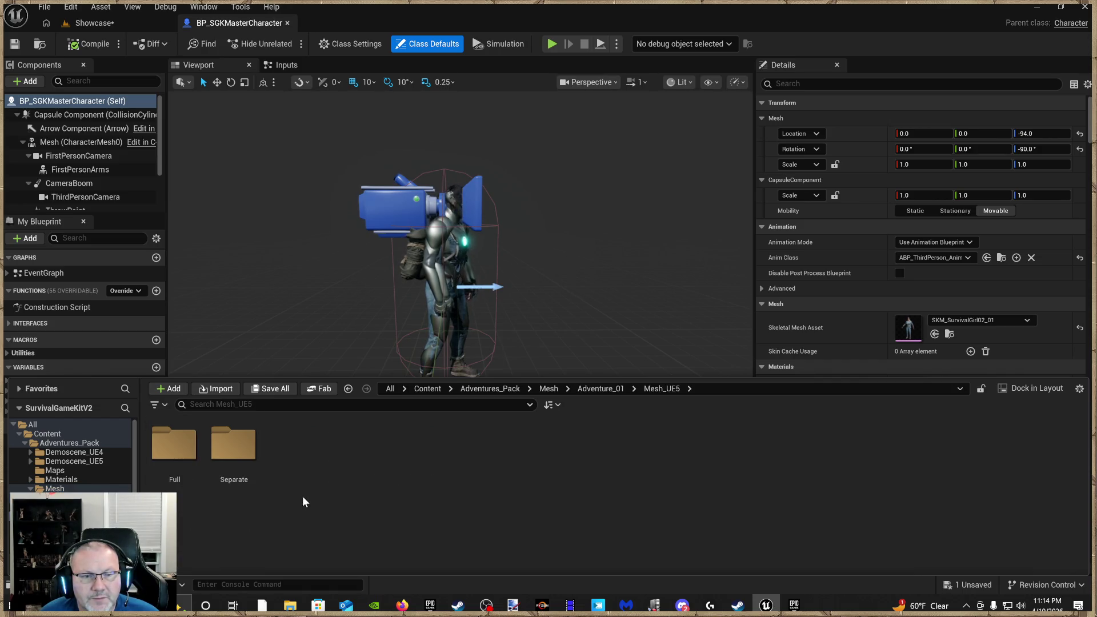
pyautogui.doubleClick(174, 444)
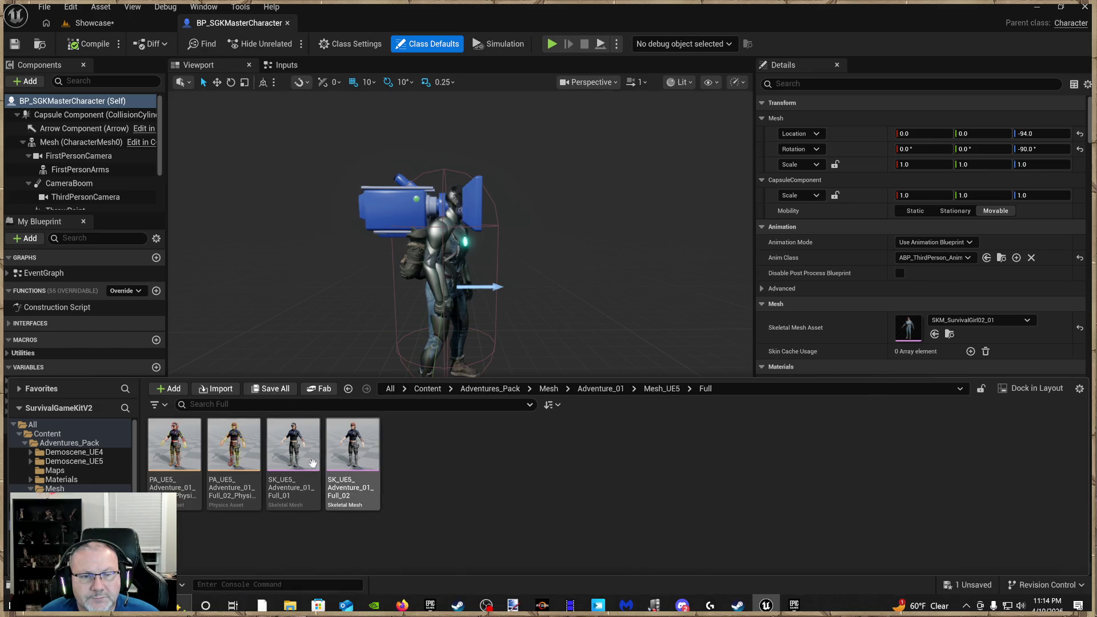
# Assign SK_UE5_Adventure_01_Full_01 as the Skeletal Mesh Asset, then compile and save the blueprint.
pyautogui.click(312, 462)
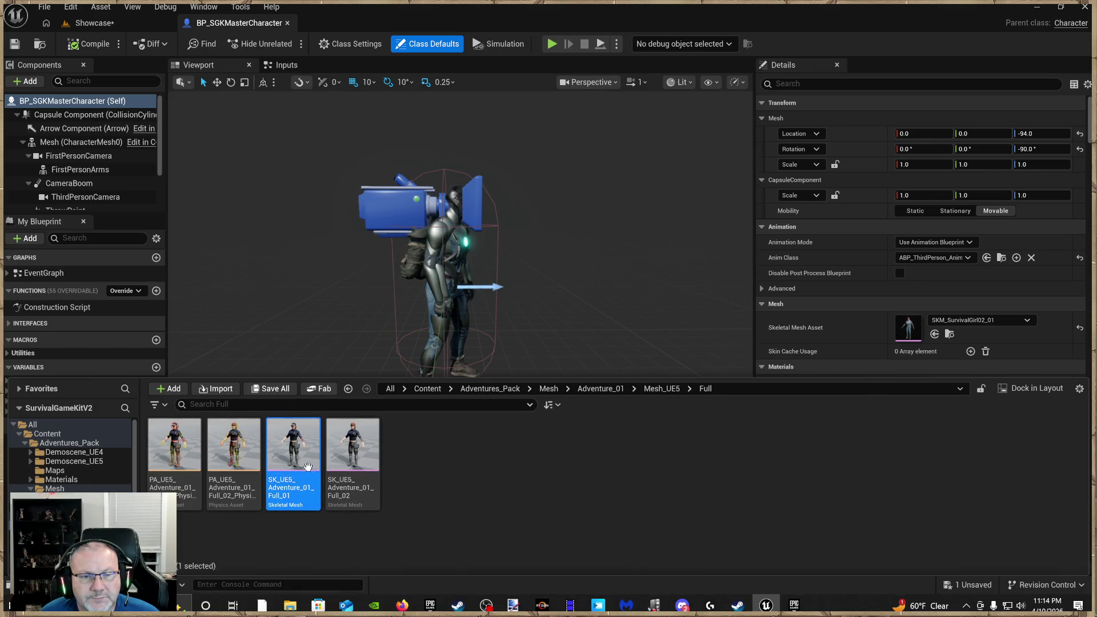
pyautogui.click(933, 334)
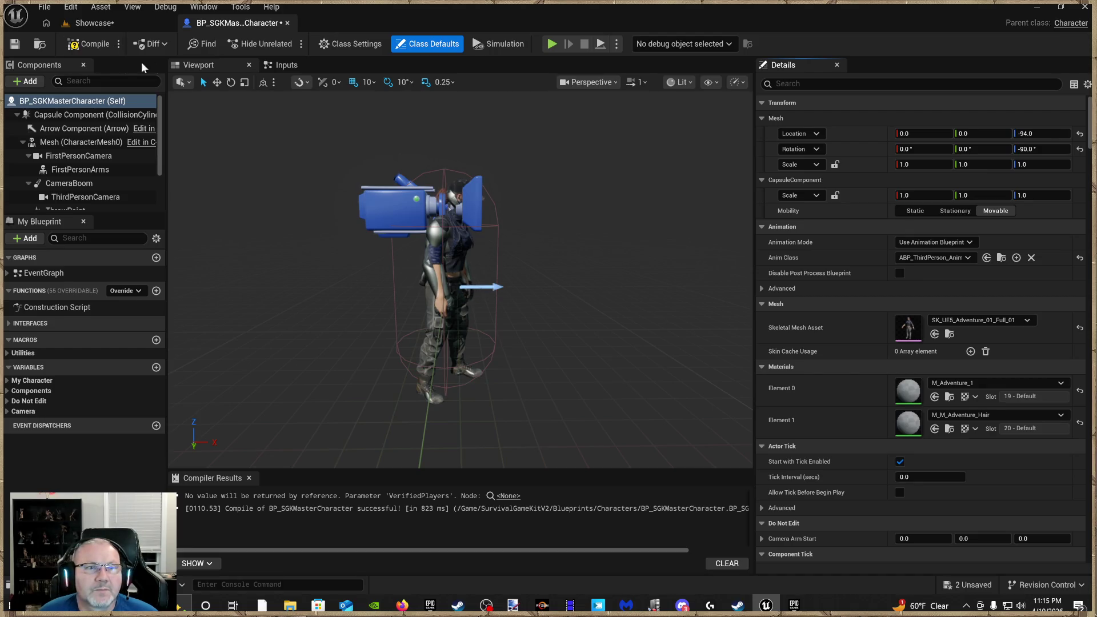
pyautogui.click(24, 45)
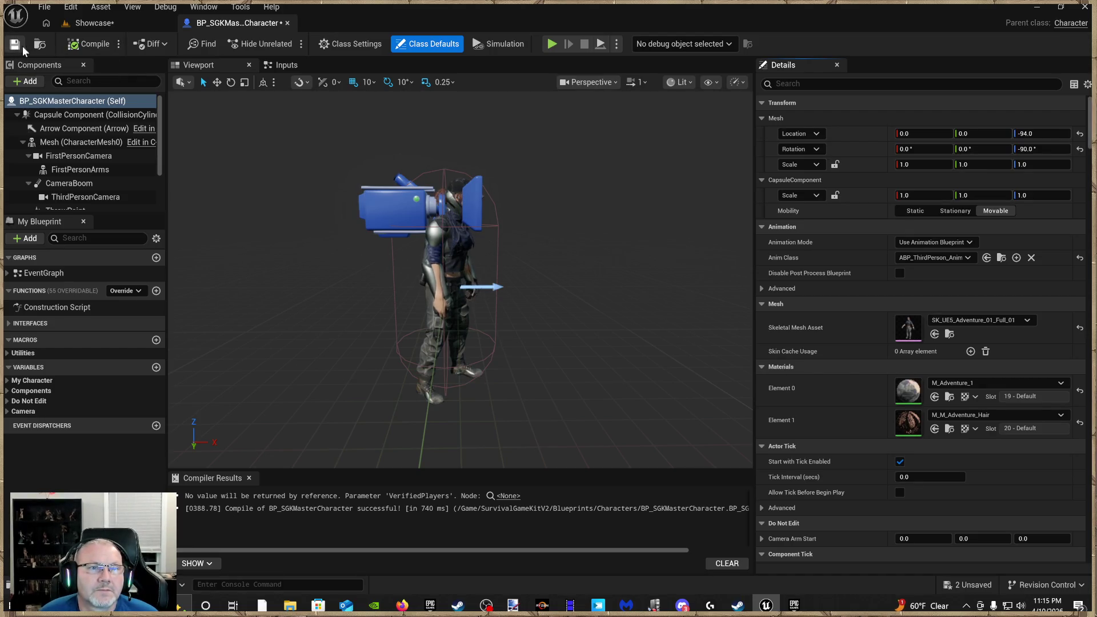
pyautogui.click(101, 22)
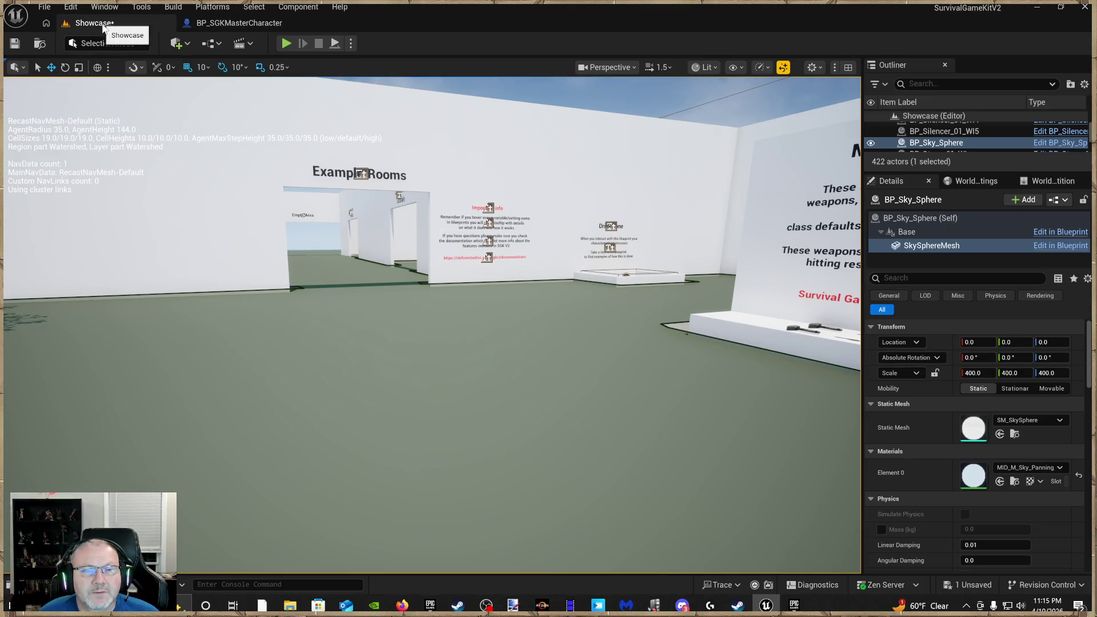
# Play from a floor spot in the Showcase level, then walk over and pick up and equip the M4A4 rifle.
pyautogui.moveTo(399, 285); pyautogui.dragTo(399, 343)
pyautogui.rightClick(500, 486)
pyautogui.click(538, 475)
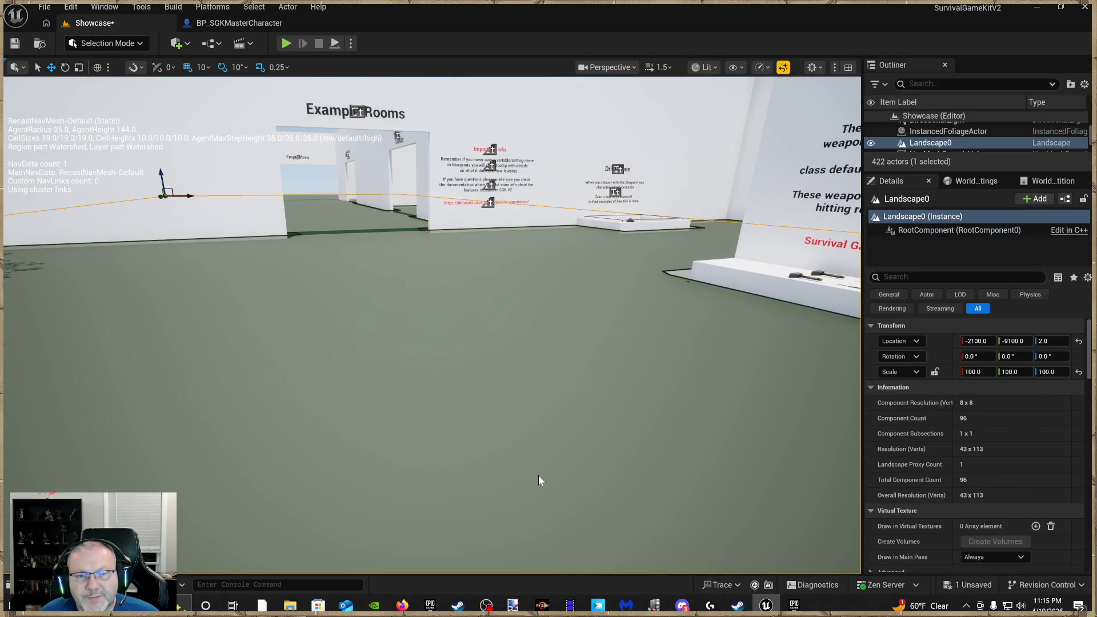
pyautogui.press('w')
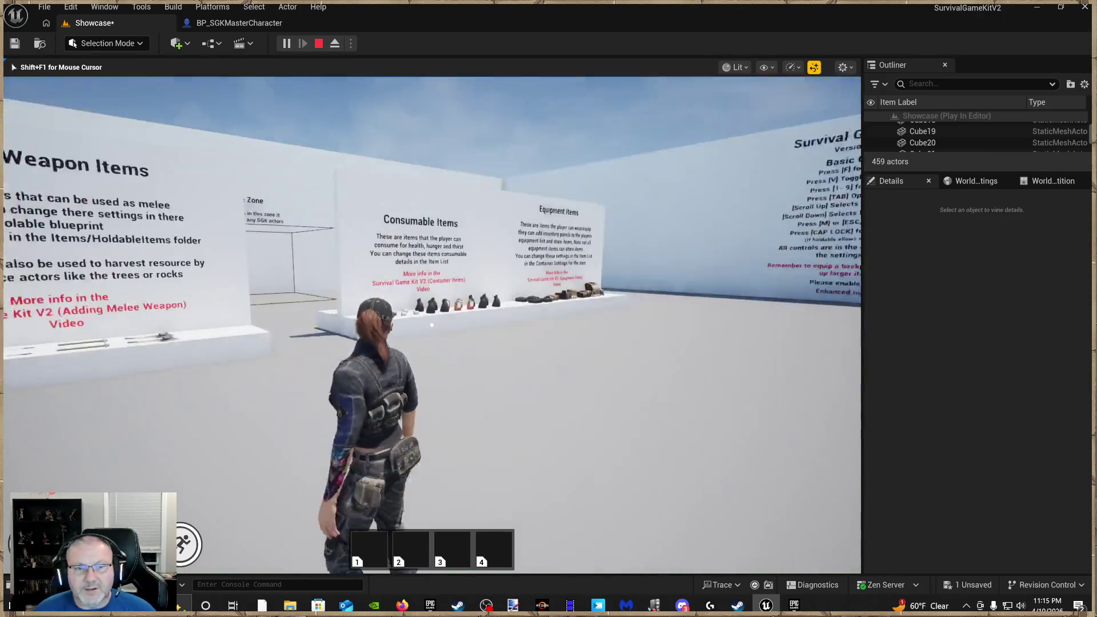
pyautogui.press('w')
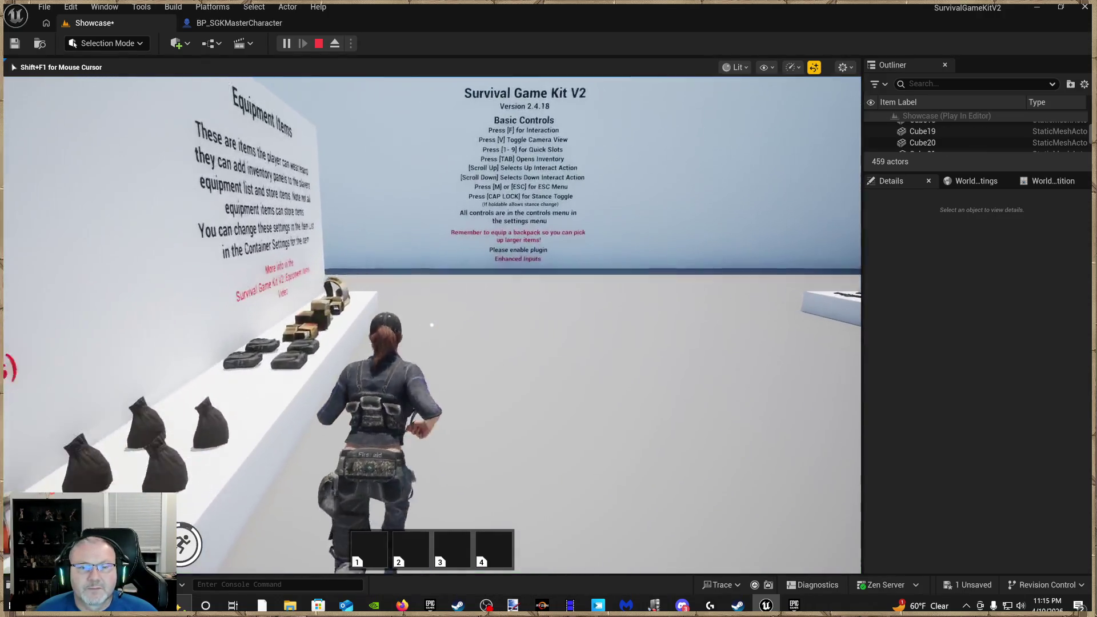
pyautogui.press('w')
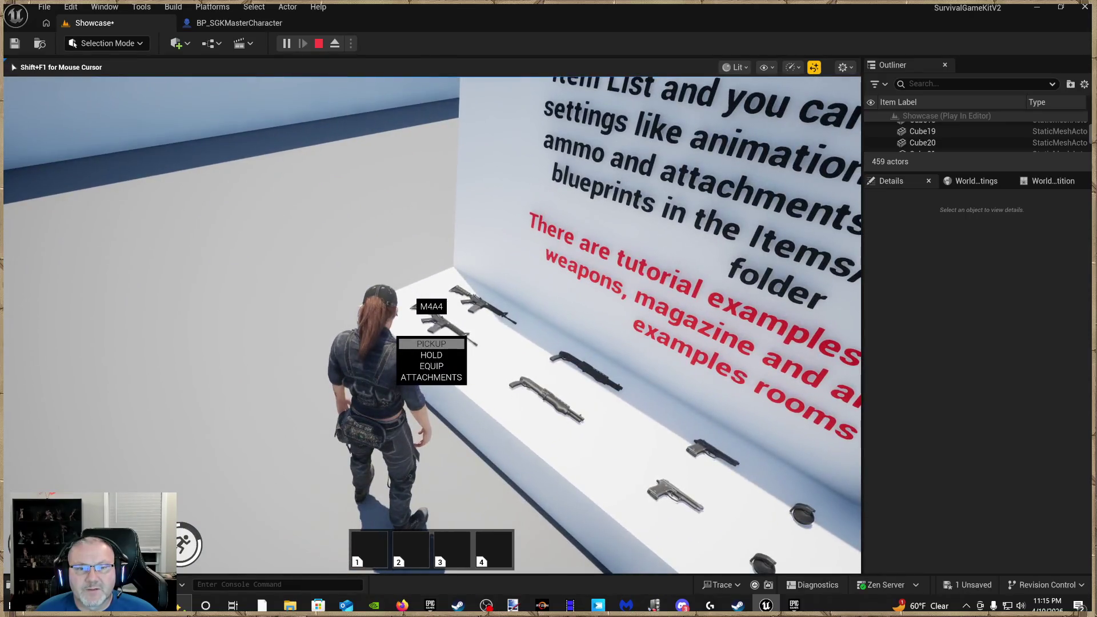
pyautogui.press('e')
pyautogui.press('1')
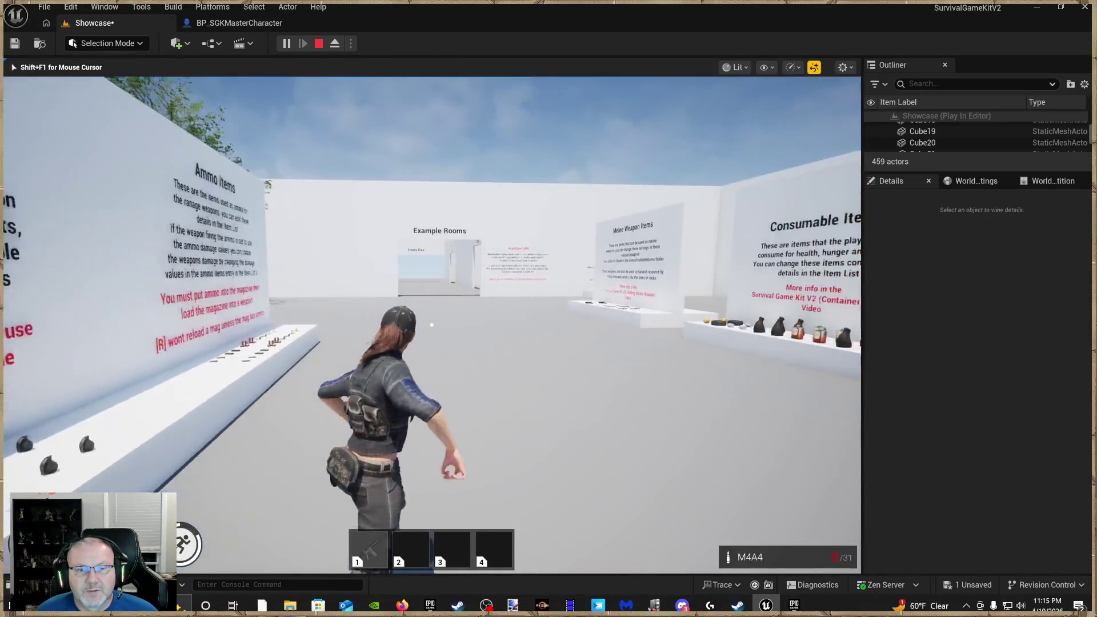
# Walk around the showroom and crouch, then end the play session and bring up the content drawer.
pyautogui.press('w')
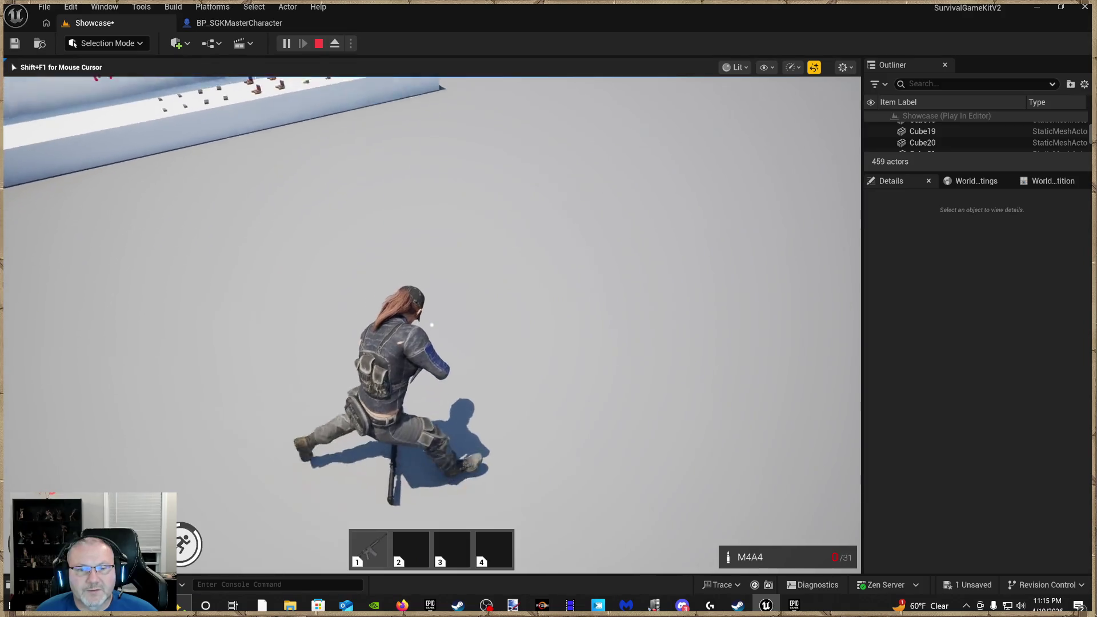
pyautogui.press('w')
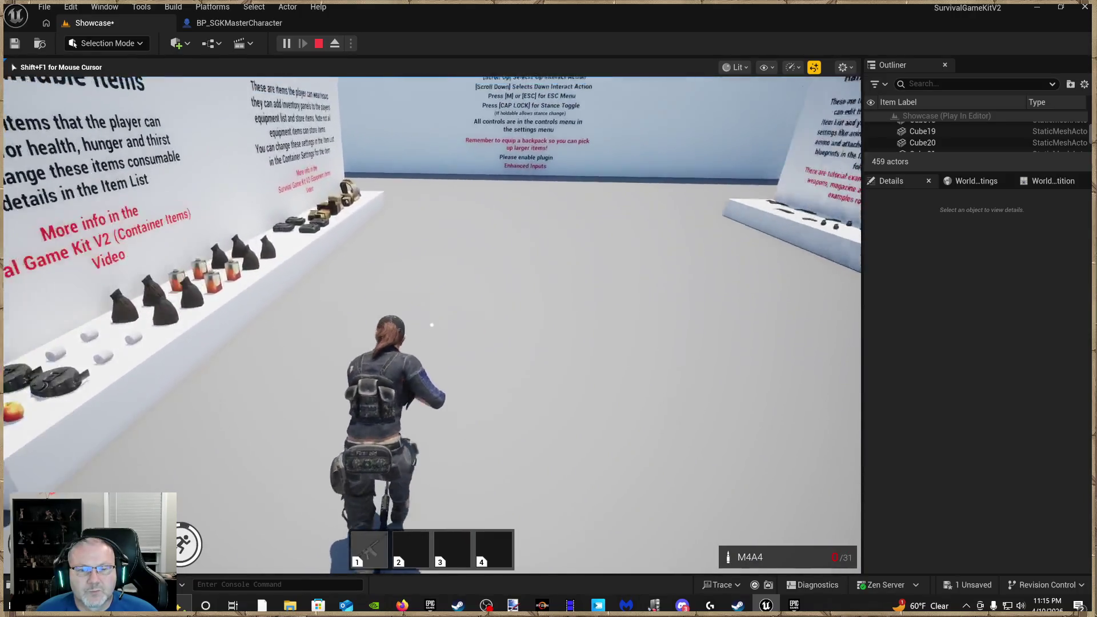
pyautogui.press('capslock')
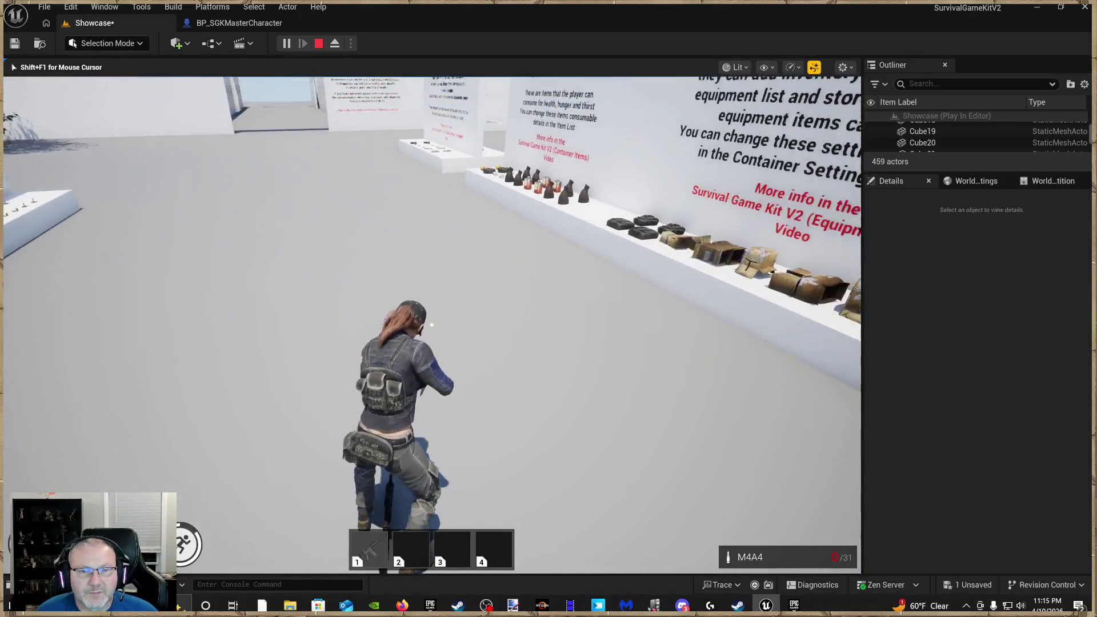
pyautogui.press('Escape')
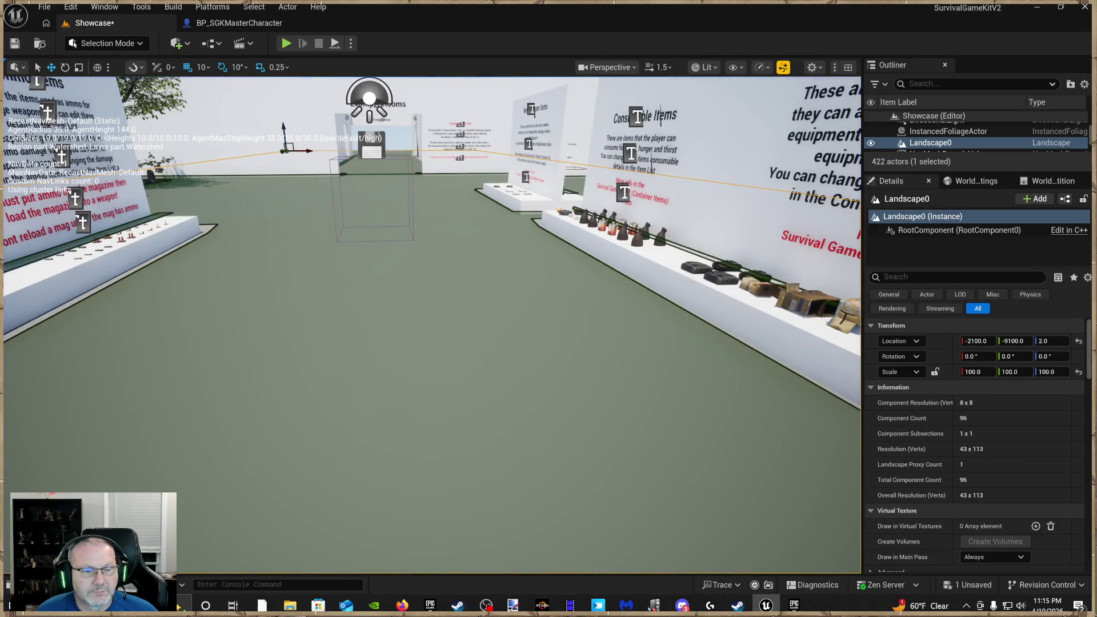
pyautogui.hotkey('ctrl', 'space')
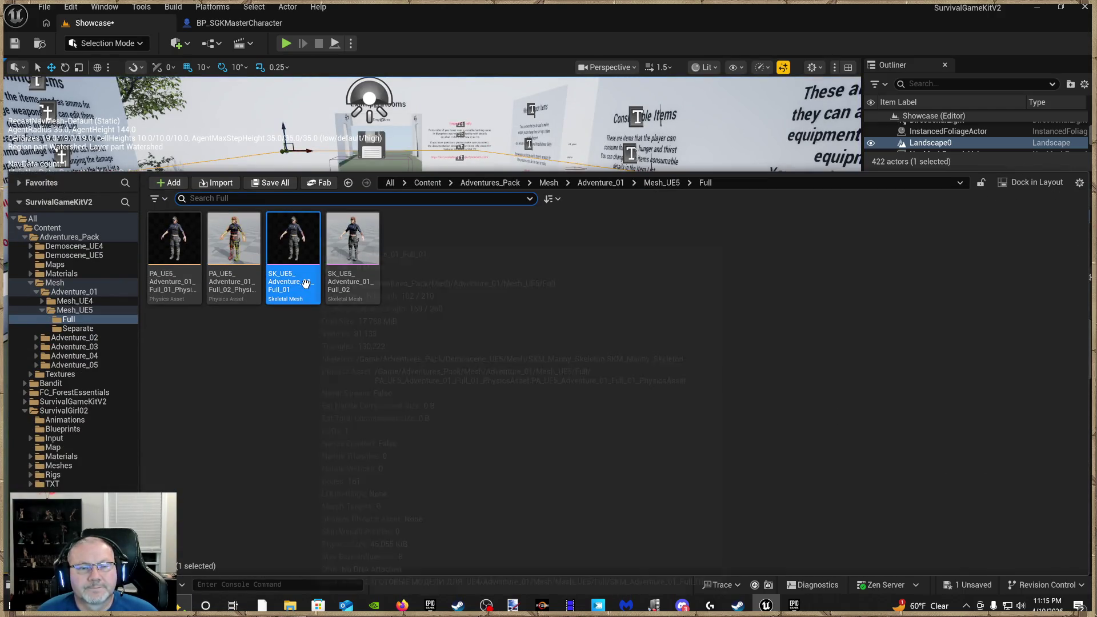
# Open SK_UE5_Adventure_01_Full_01 and its SKM_Manny_Skeleton skeleton.
pyautogui.click(306, 285)
pyautogui.doubleClick(307, 288)
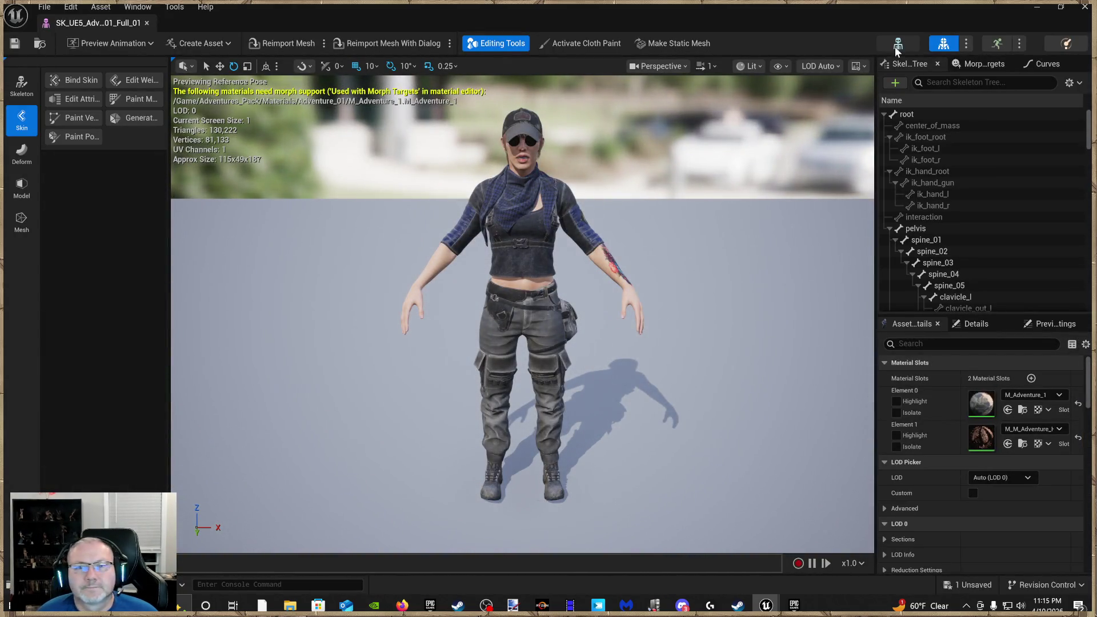
pyautogui.click(897, 46)
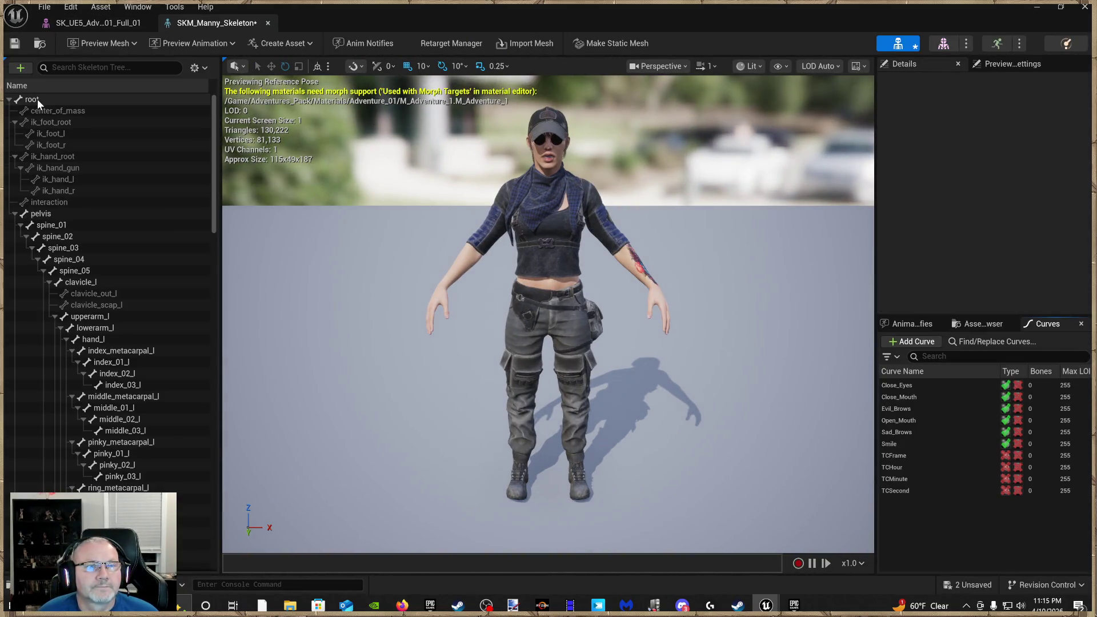
# Paste the copied sockets onto the skeleton's root bone, check them, and go back to the mesh editor.
pyautogui.click(36, 98)
pyautogui.rightClick(37, 99)
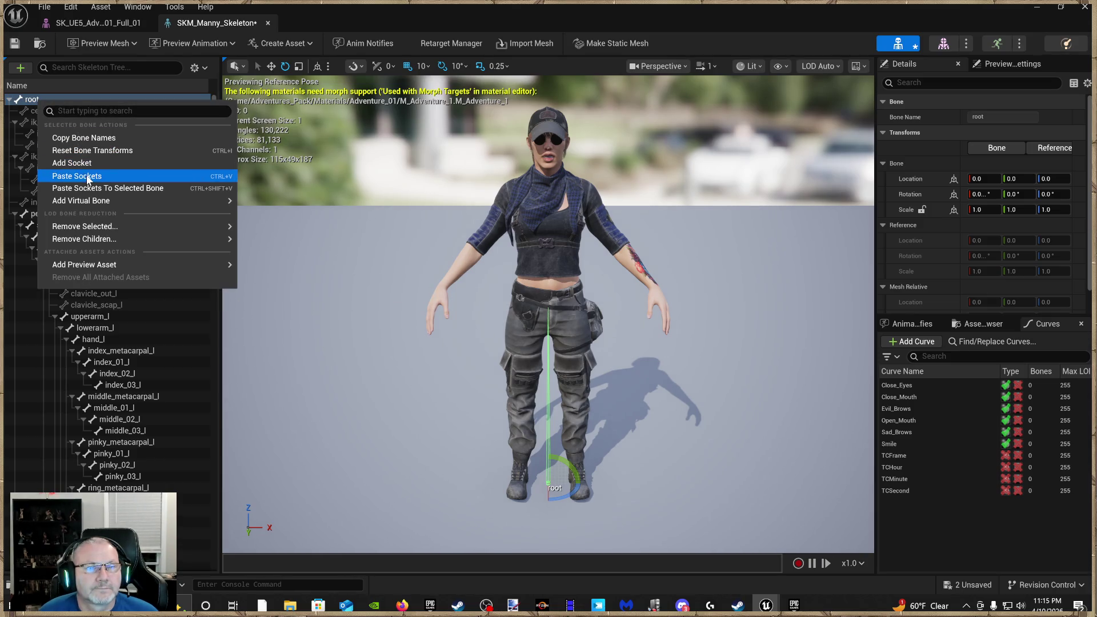
pyautogui.click(87, 178)
pyautogui.scroll(-3, 95, 190)
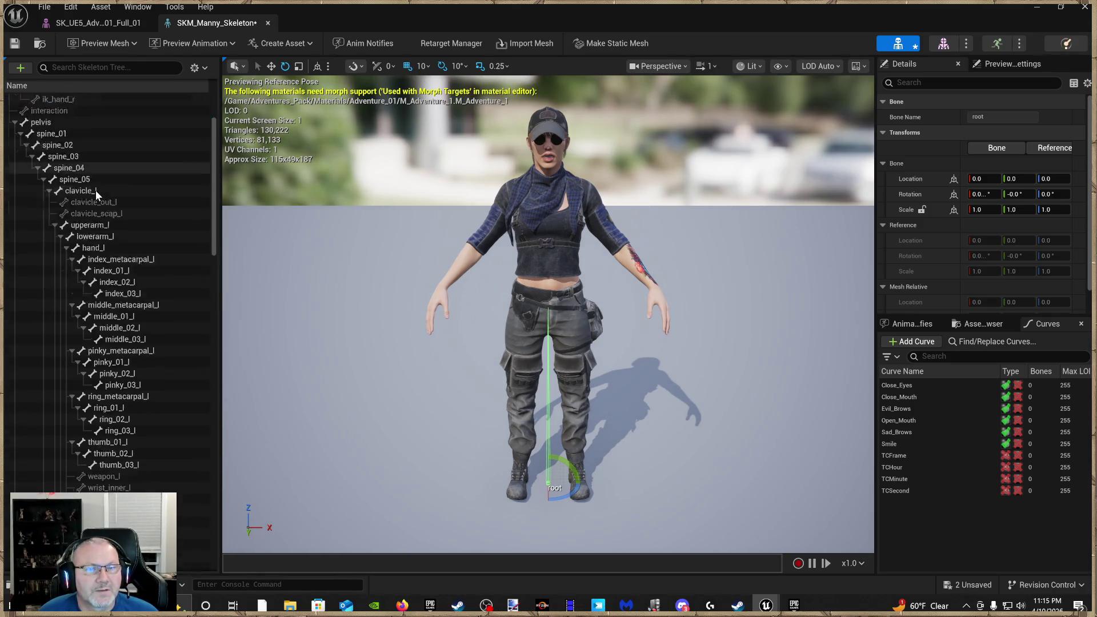
pyautogui.scroll(-5, 94, 190)
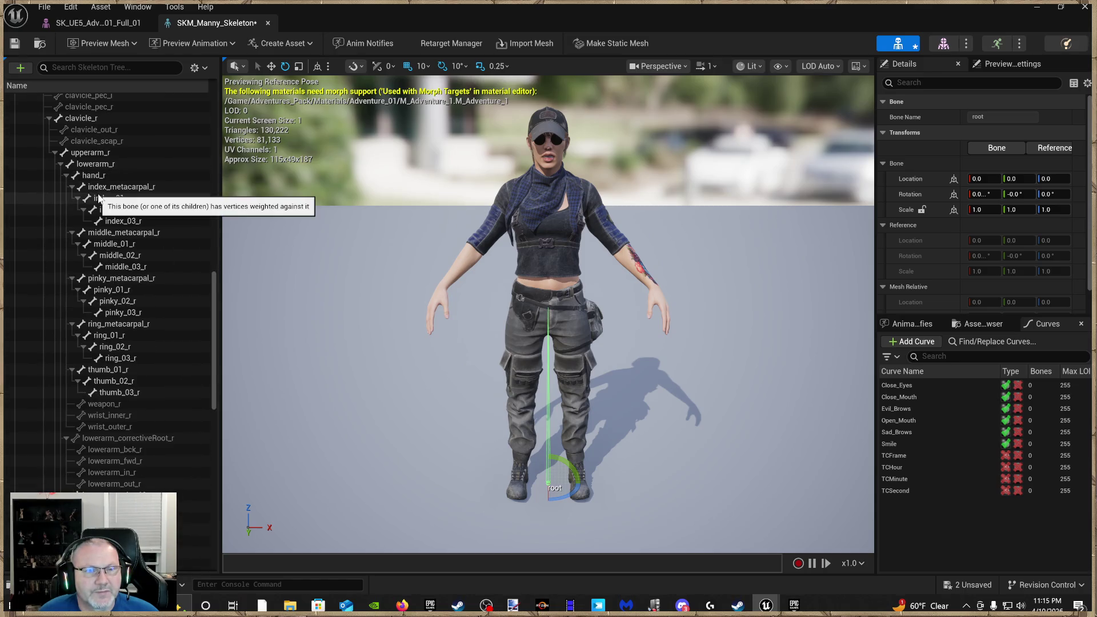
pyautogui.scroll(-10, 145, 197)
pyautogui.scroll(10, 145, 196)
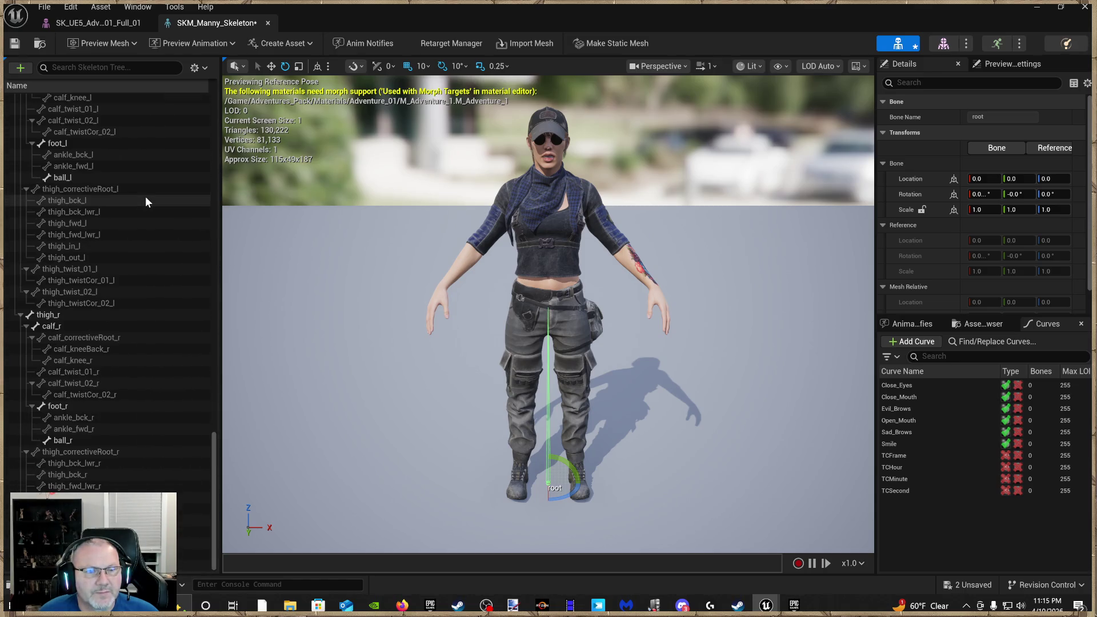
pyautogui.scroll(15, 146, 197)
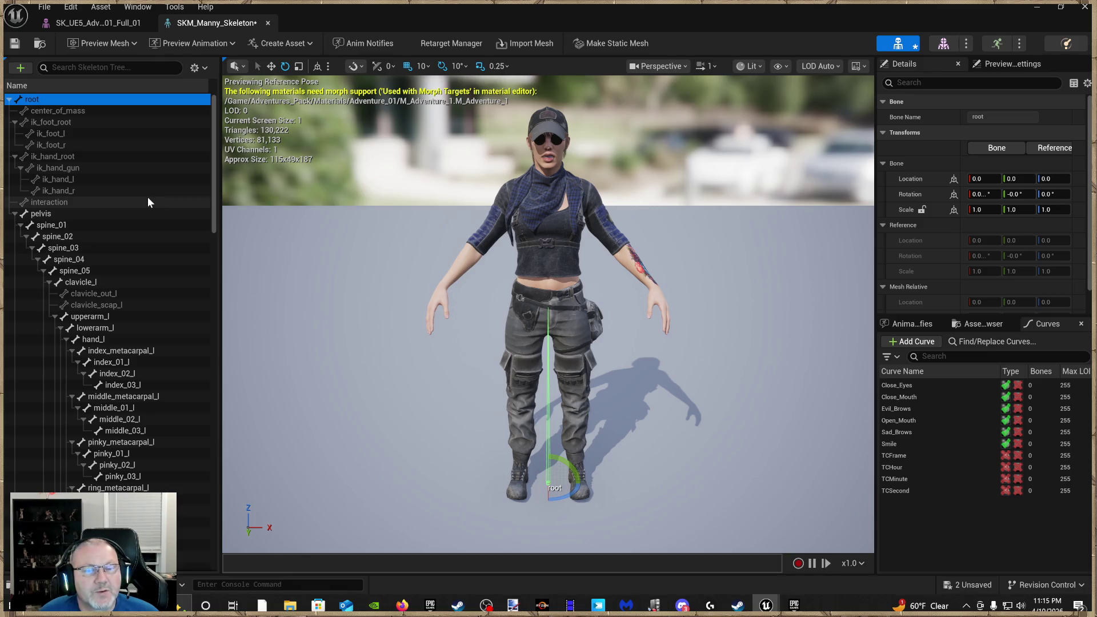
pyautogui.click(103, 26)
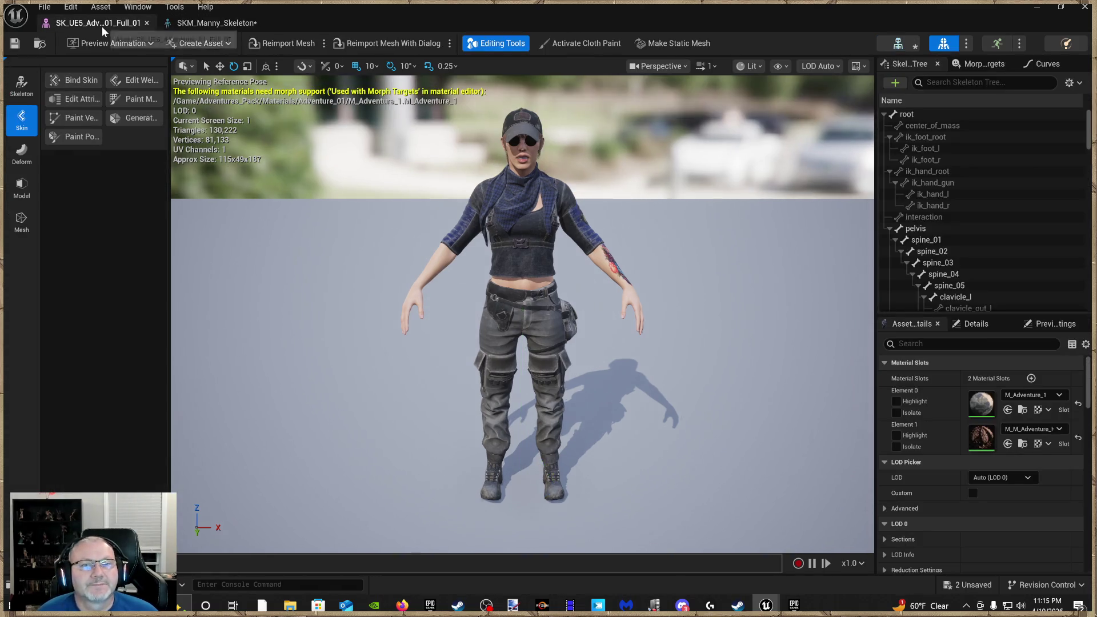
# Close the mesh editor and open the SK_SurvivalGirl02 skeleton from the SurvivalGirl02 Meshes folder.
pyautogui.click(1036, 9)
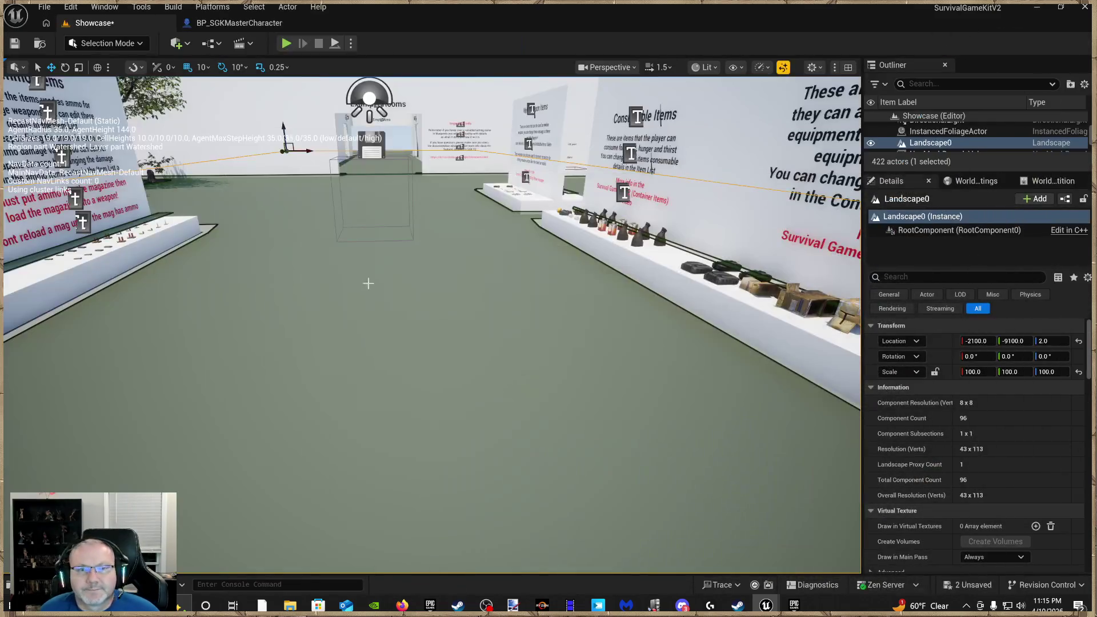
pyautogui.hotkey('ctrl', 'space')
pyautogui.click(176, 403)
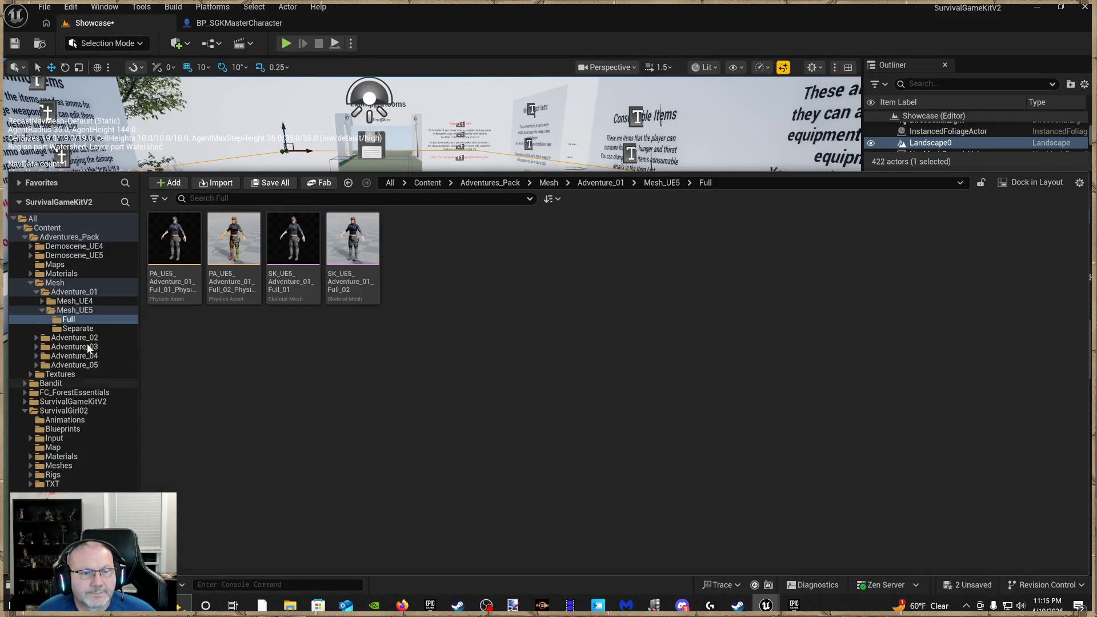
pyautogui.click(57, 411)
pyautogui.doubleClick(472, 251)
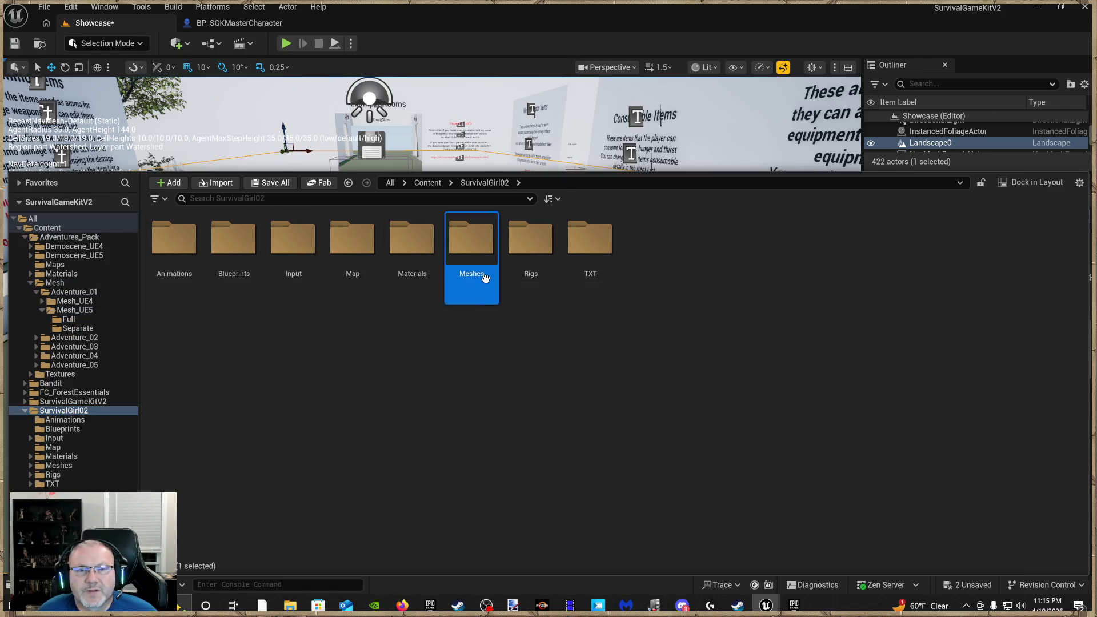
pyautogui.click(291, 263)
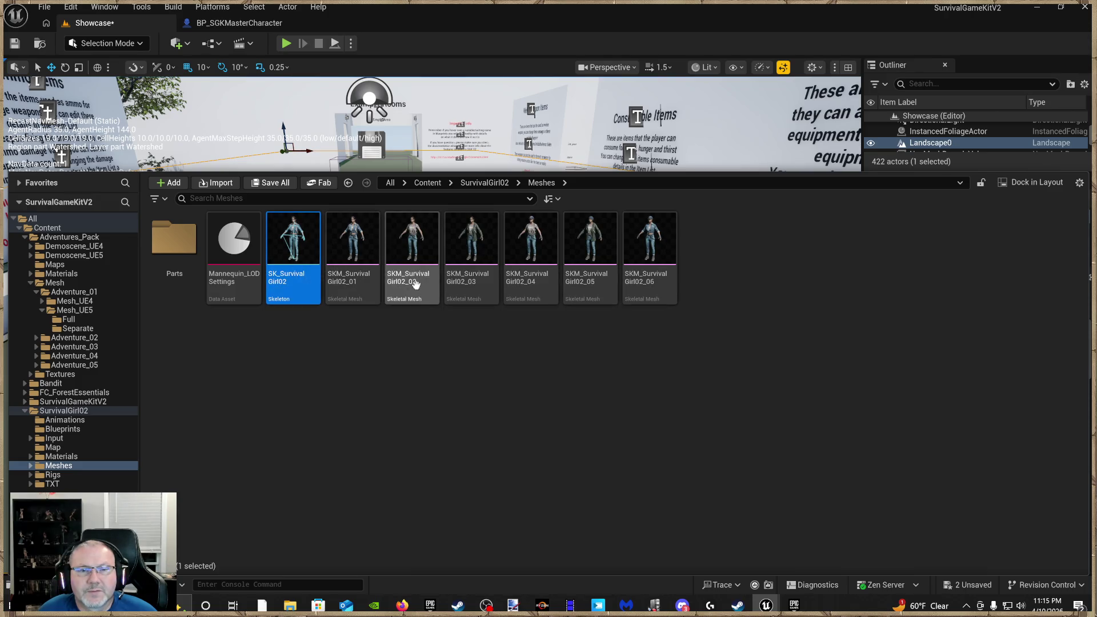
pyautogui.moveTo(303, 244)
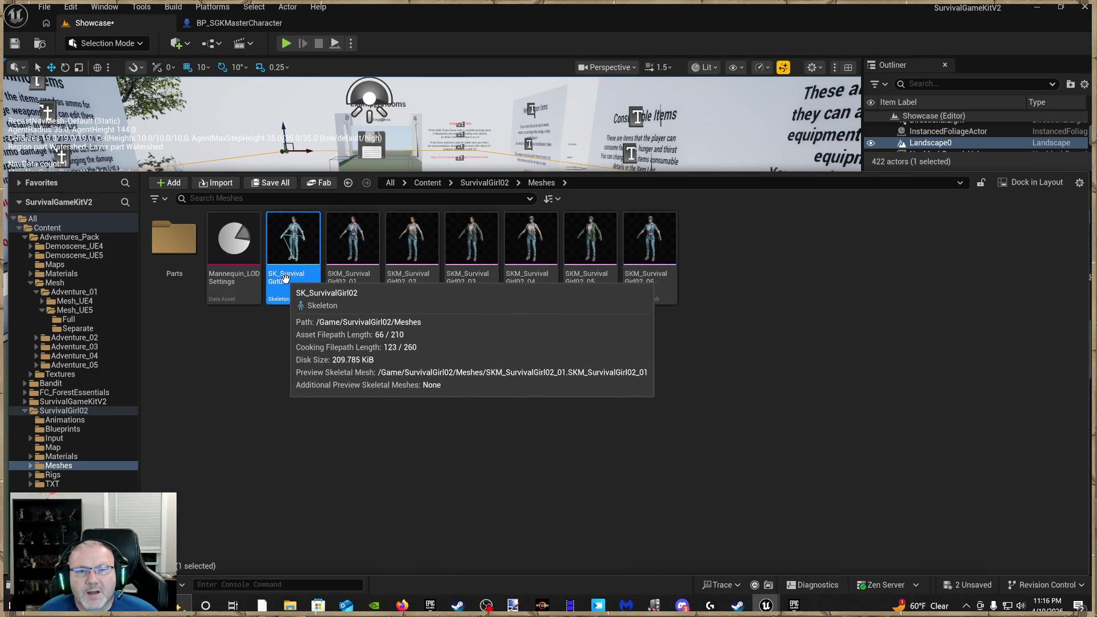
pyautogui.doubleClick(303, 244)
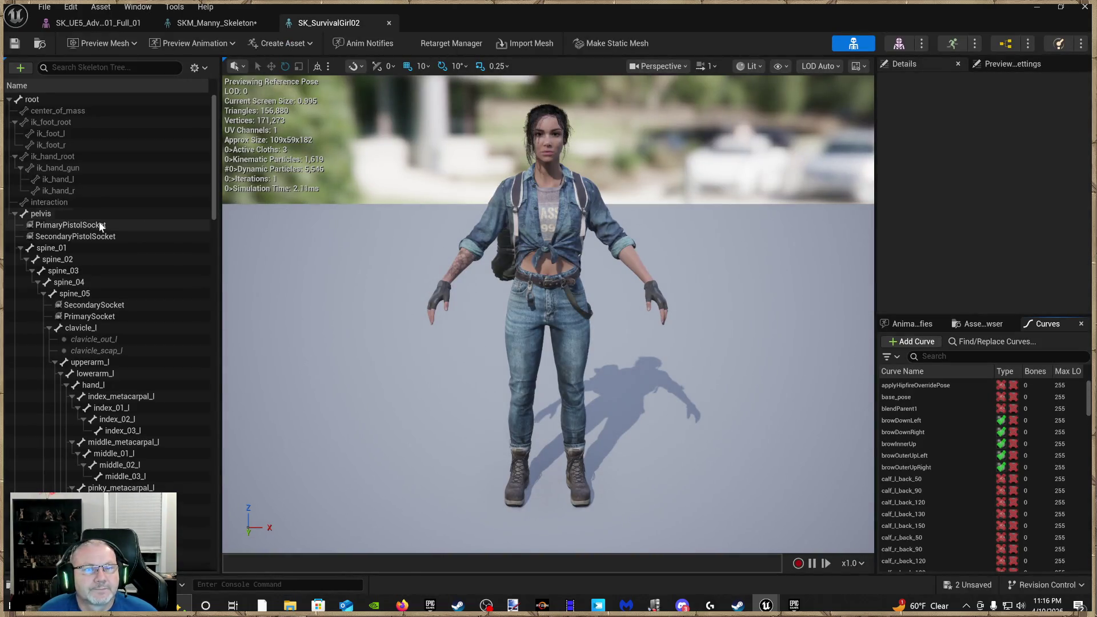
# Select PrimaryPistolSocket, SecondaryPistolSocket, SecondarySocket and PrimarySocket.
pyautogui.click(99, 224)
pyautogui.keyDown('shift'); pyautogui.click(98, 236); pyautogui.keyUp('shift')
pyautogui.scroll(-2, 104, 242)
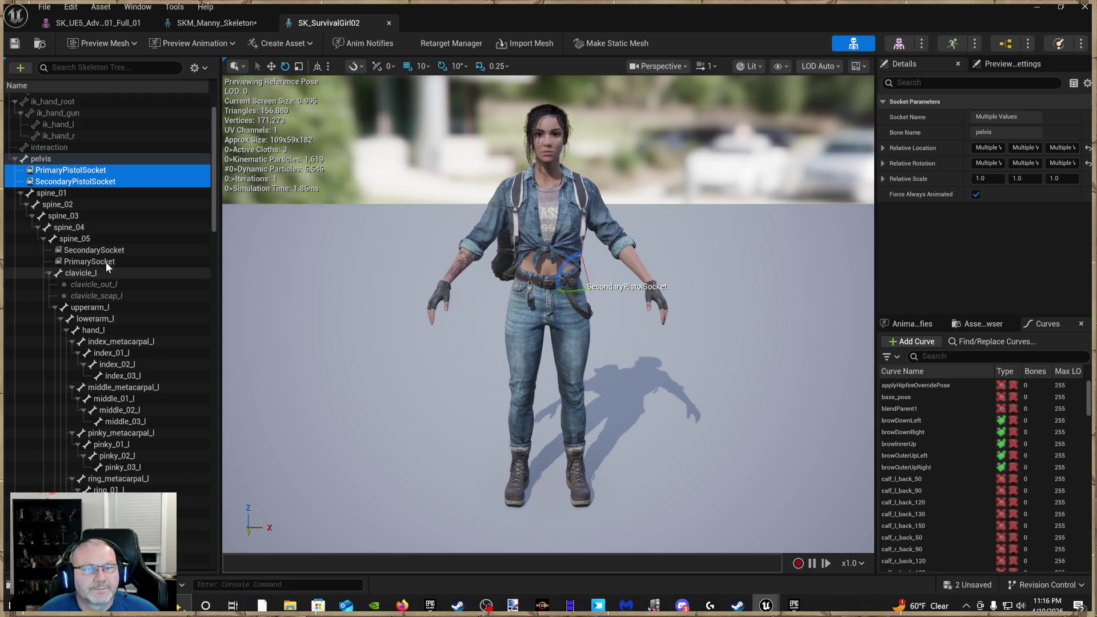
pyautogui.keyDown('ctrl'); pyautogui.click(106, 250); pyautogui.keyUp('ctrl')
pyautogui.keyDown('ctrl'); pyautogui.click(106, 261); pyautogui.keyUp('ctrl')
pyautogui.scroll(-4, 131, 298)
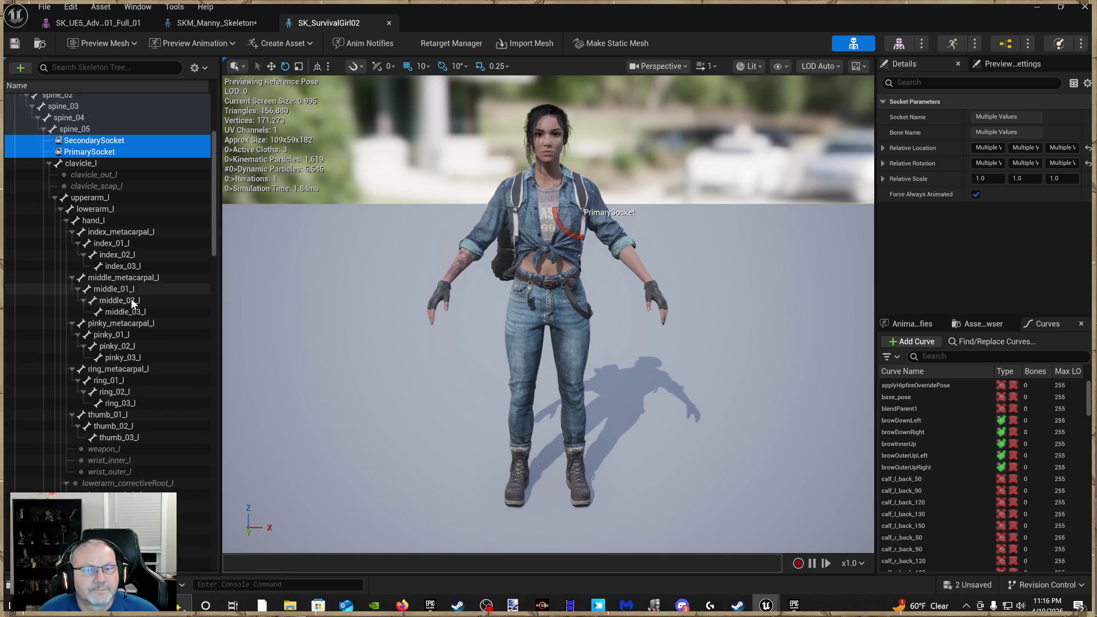
pyautogui.scroll(-14, 132, 308)
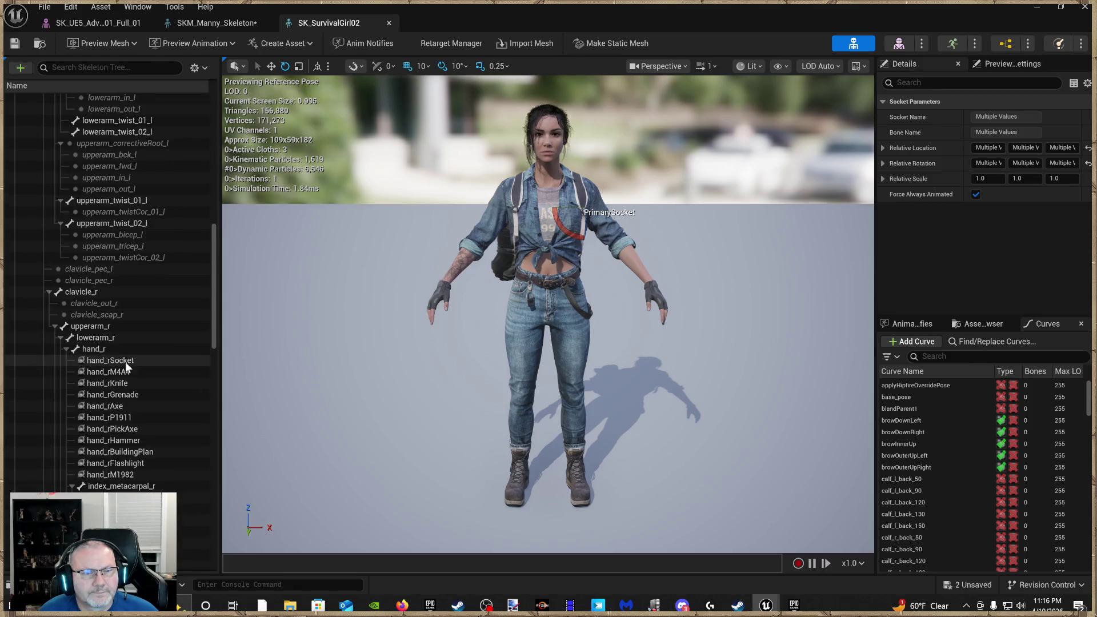
pyautogui.scroll(-5, 125, 361)
# Add the right-hand sockets from hand_rSocket and hand_rM4A4 down to hand_rM1982 to the selection.
pyautogui.click(124, 232)
pyautogui.keyDown('shift'); pyautogui.click(123, 244); pyautogui.keyUp('shift')
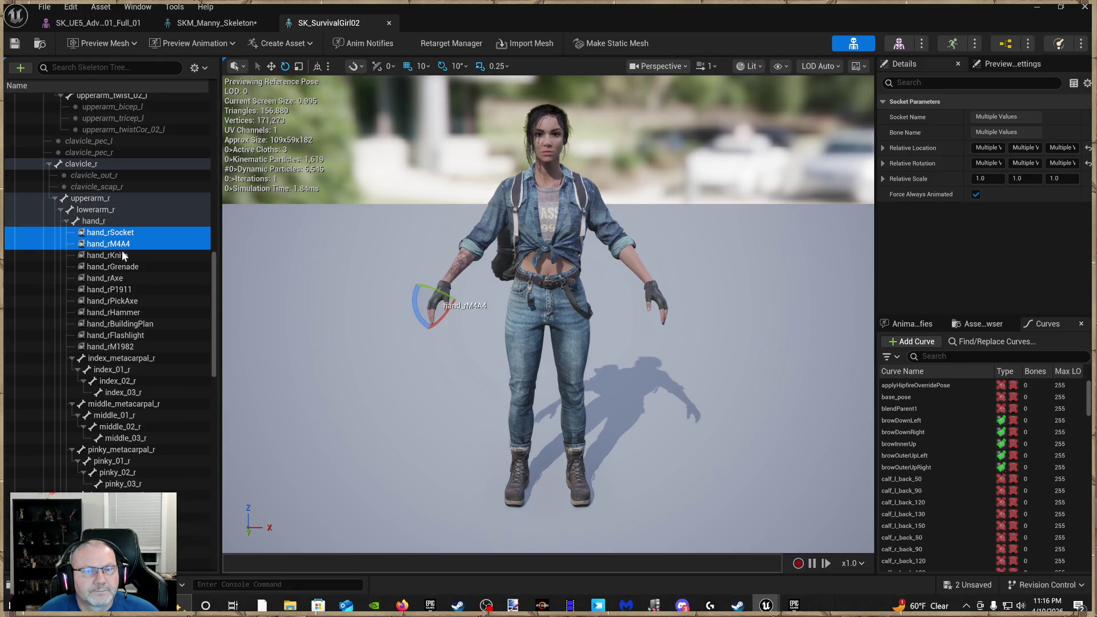
pyautogui.keyDown('shift'); pyautogui.click(122, 255); pyautogui.keyUp('shift')
pyautogui.keyDown('shift'); pyautogui.click(122, 266); pyautogui.keyUp('shift')
pyautogui.keyDown('shift'); pyautogui.click(122, 277); pyautogui.keyUp('shift')
pyautogui.keyDown('shift'); pyautogui.click(122, 289); pyautogui.keyUp('shift')
pyautogui.keyDown('shift'); pyautogui.click(123, 300); pyautogui.keyUp('shift')
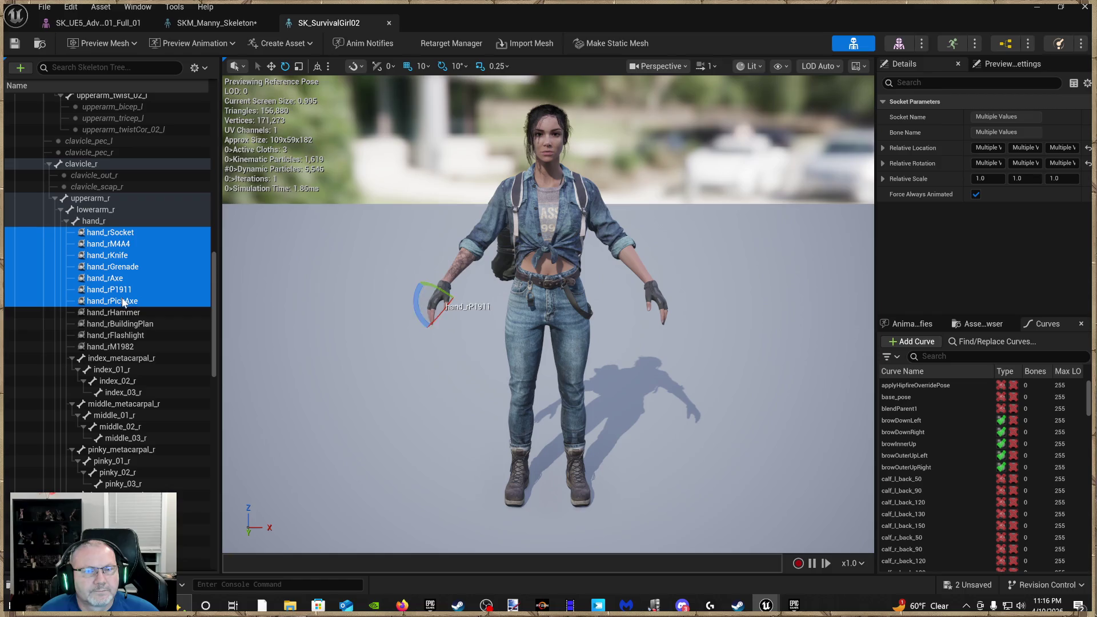
pyautogui.keyDown('shift'); pyautogui.click(124, 312); pyautogui.keyUp('shift')
pyautogui.keyDown('shift'); pyautogui.click(125, 324); pyautogui.keyUp('shift')
pyautogui.keyDown('shift'); pyautogui.click(126, 334); pyautogui.keyUp('shift')
pyautogui.keyDown('shift'); pyautogui.click(127, 346); pyautogui.keyUp('shift')
pyautogui.scroll(-2, 130, 346)
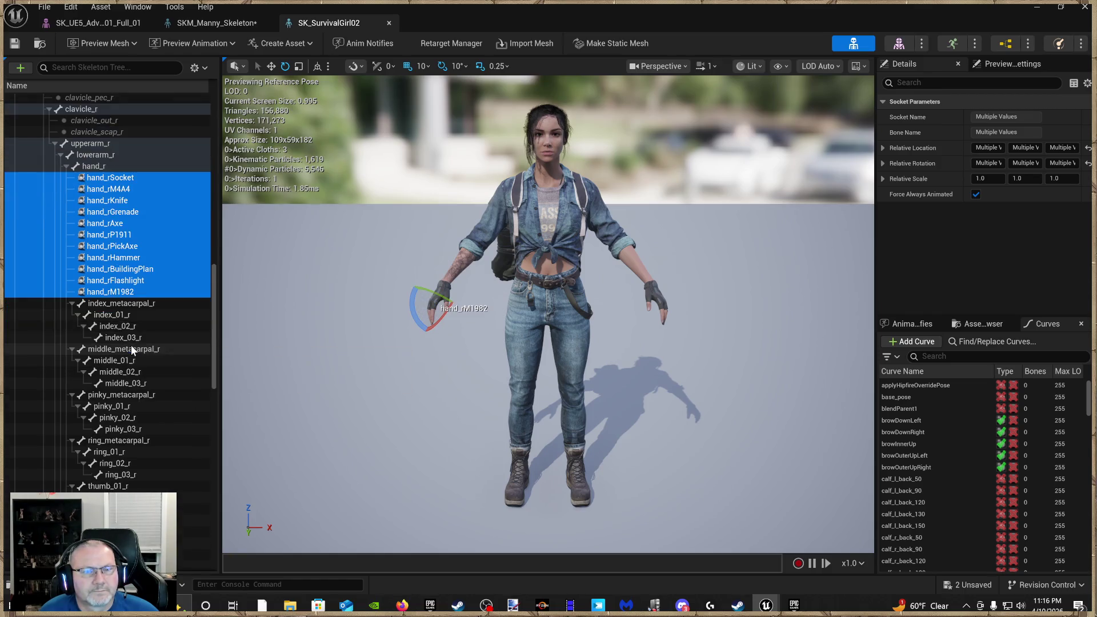
pyautogui.scroll(-15, 130, 349)
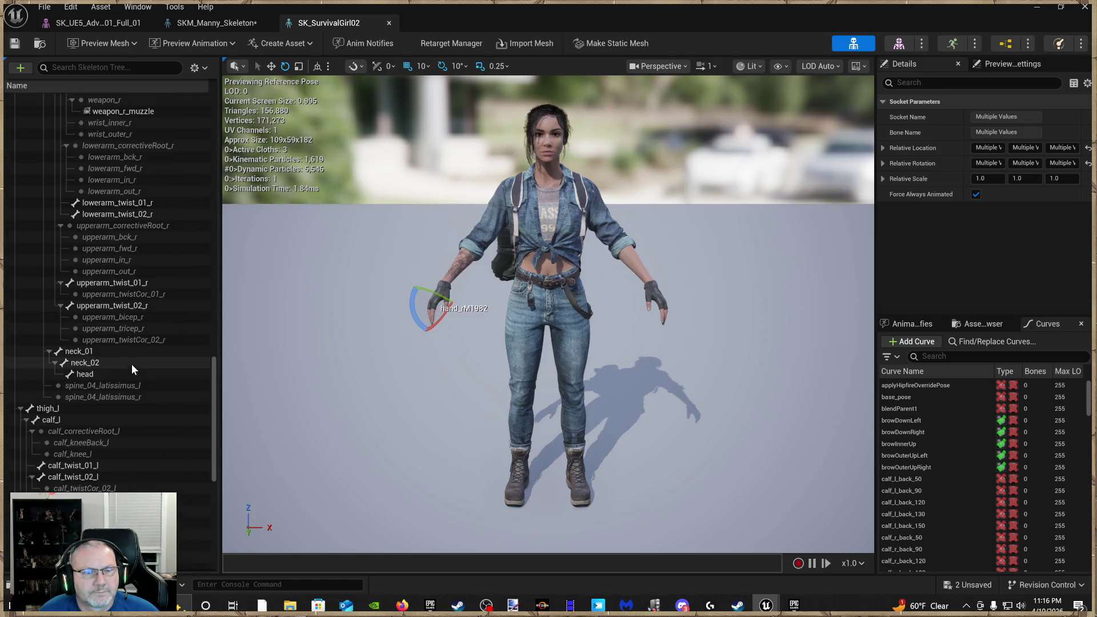
pyautogui.scroll(-4, 131, 366)
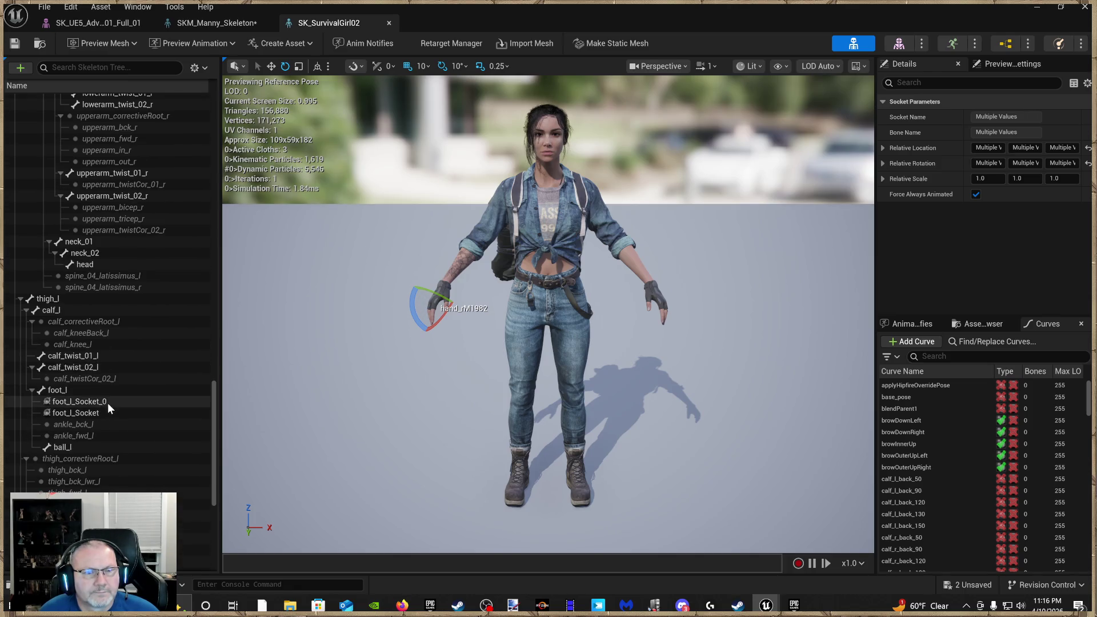
# Add foot_l_Socket_0 and foot_l_Socket to the selection and scroll through the list to check it.
pyautogui.click(107, 402)
pyautogui.keyDown('shift'); pyautogui.click(101, 413); pyautogui.keyUp('shift')
pyautogui.scroll(-5, 105, 412)
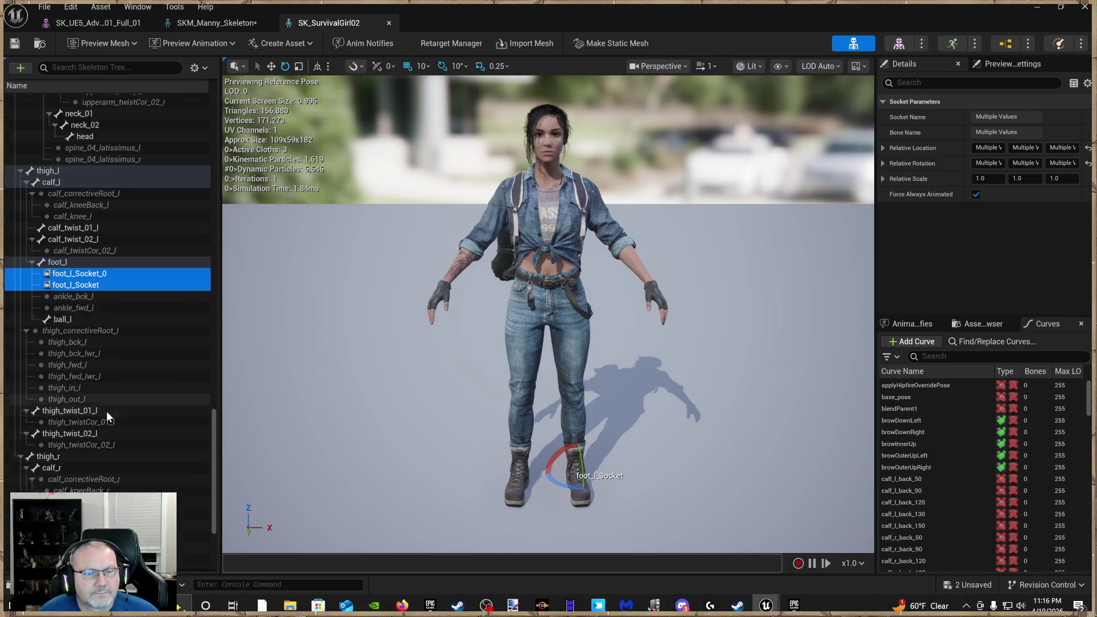
pyautogui.scroll(-5, 106, 410)
pyautogui.scroll(4, 109, 410)
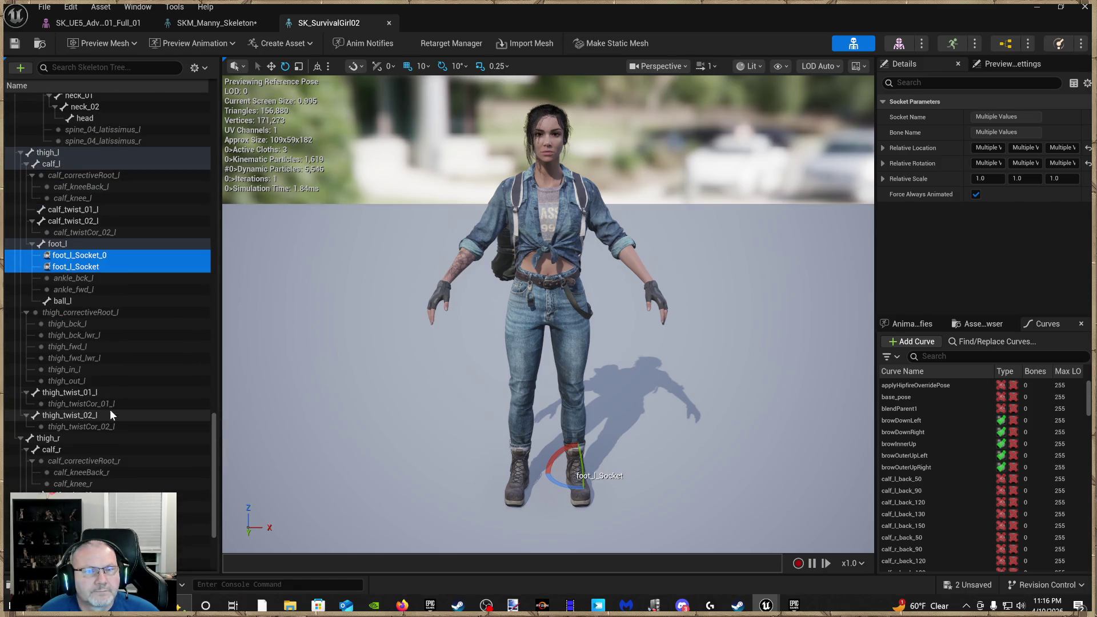
pyautogui.scroll(15, 100, 268)
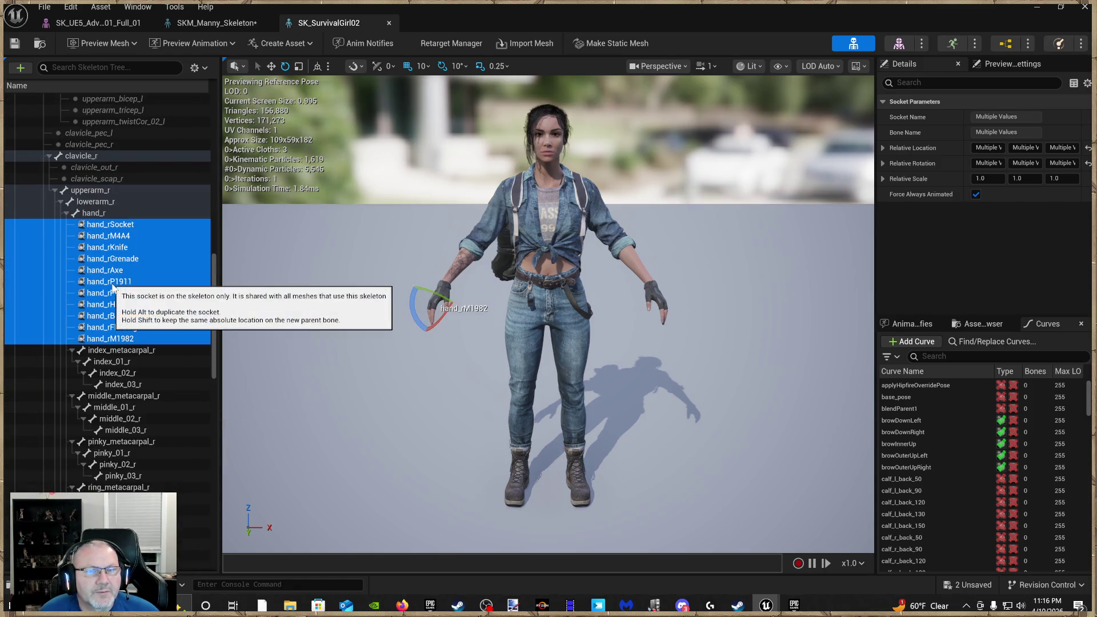
pyautogui.scroll(-8, 148, 320)
pyautogui.scroll(-20, 146, 336)
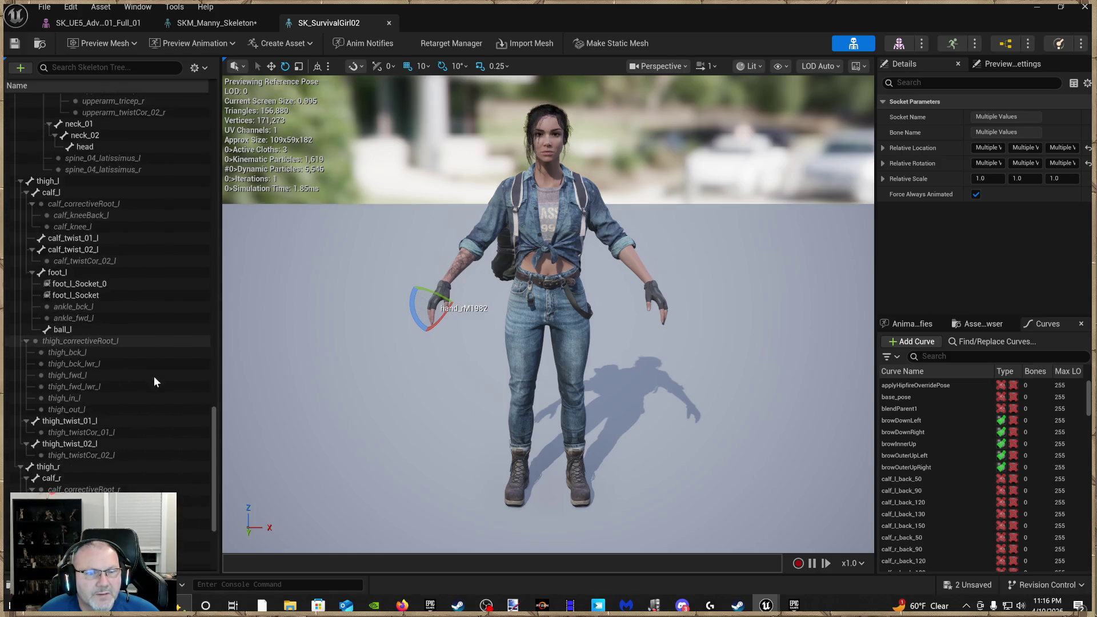
pyautogui.scroll(18, 149, 458)
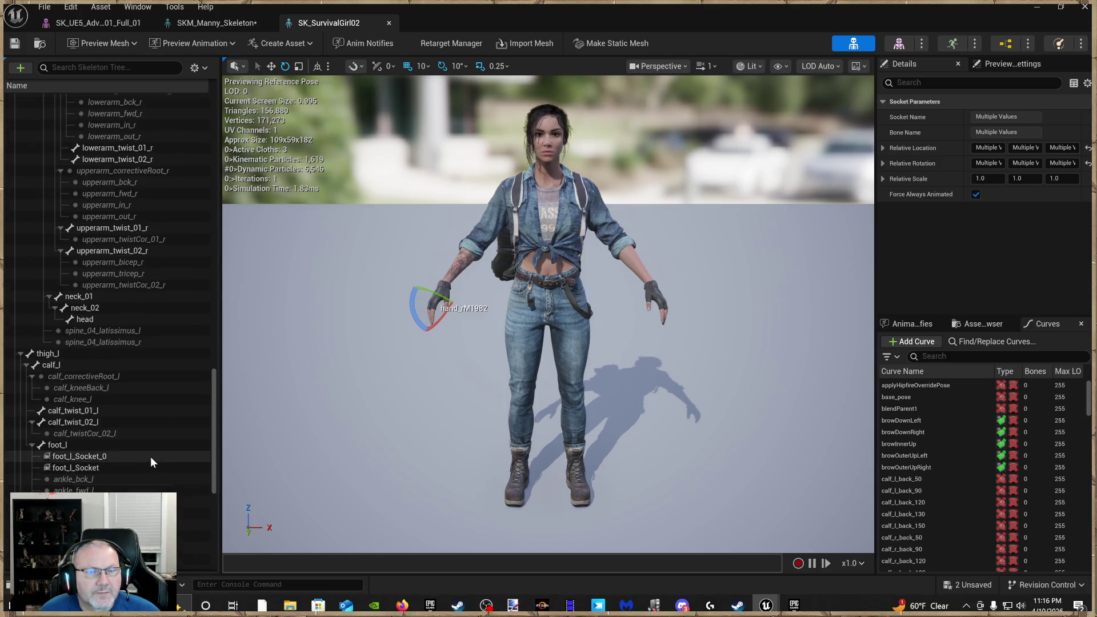
pyautogui.scroll(12, 161, 445)
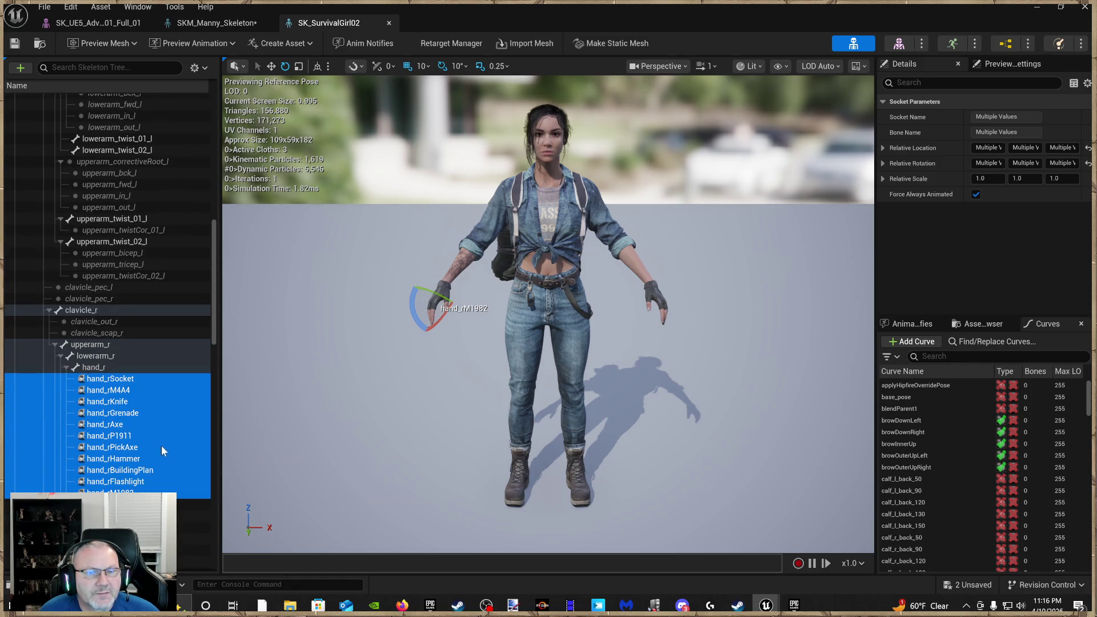
pyautogui.scroll(3, 162, 444)
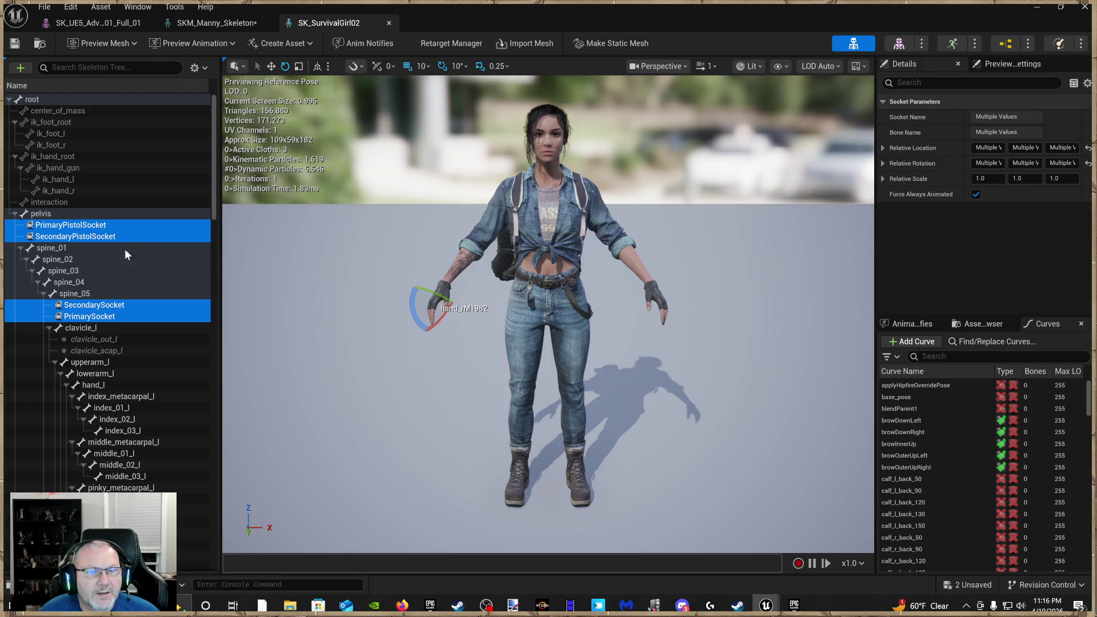
pyautogui.scroll(-5, 153, 379)
pyautogui.scroll(-12, 155, 383)
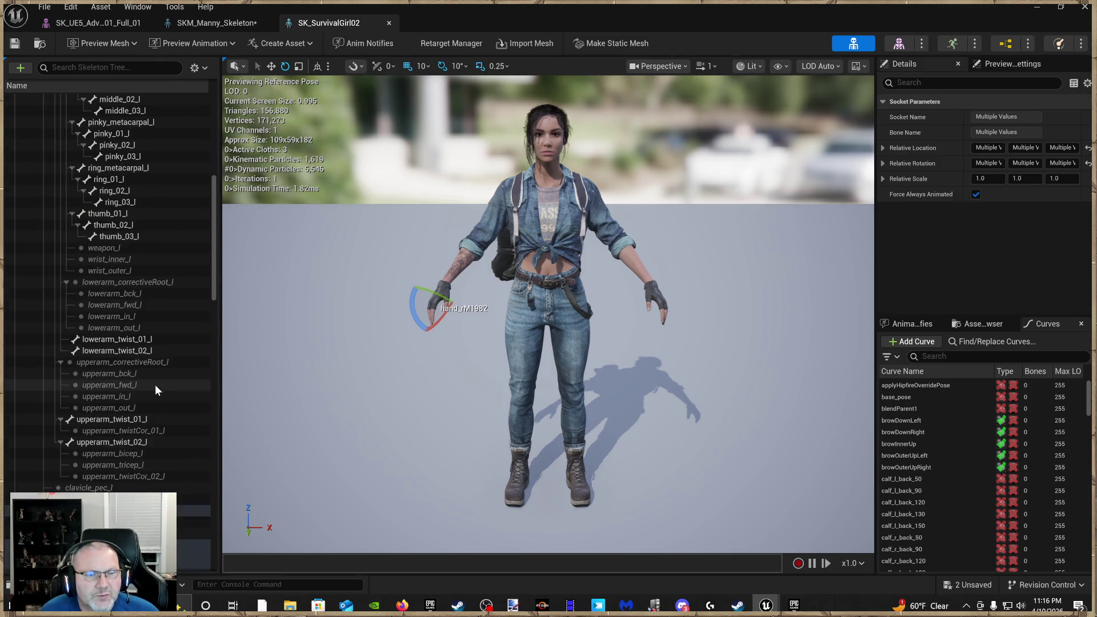
pyautogui.scroll(-5, 156, 384)
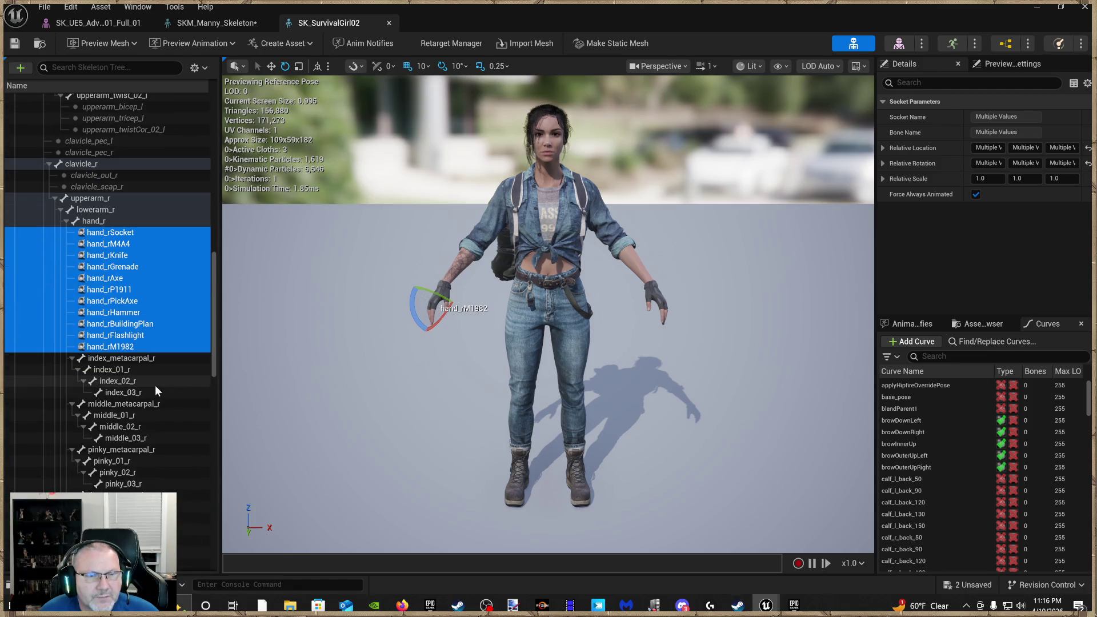
# Copy the selected sockets, paste them onto SKM_Manny_Skeleton's root bone, and save the skeleton.
pyautogui.rightClick(158, 346)
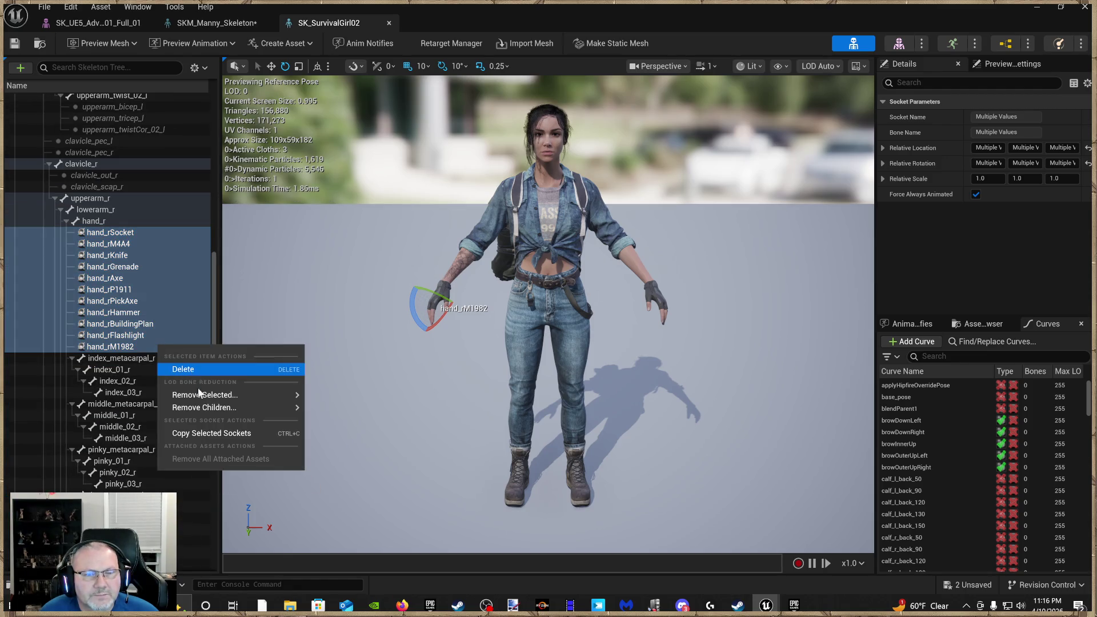
pyautogui.click(204, 434)
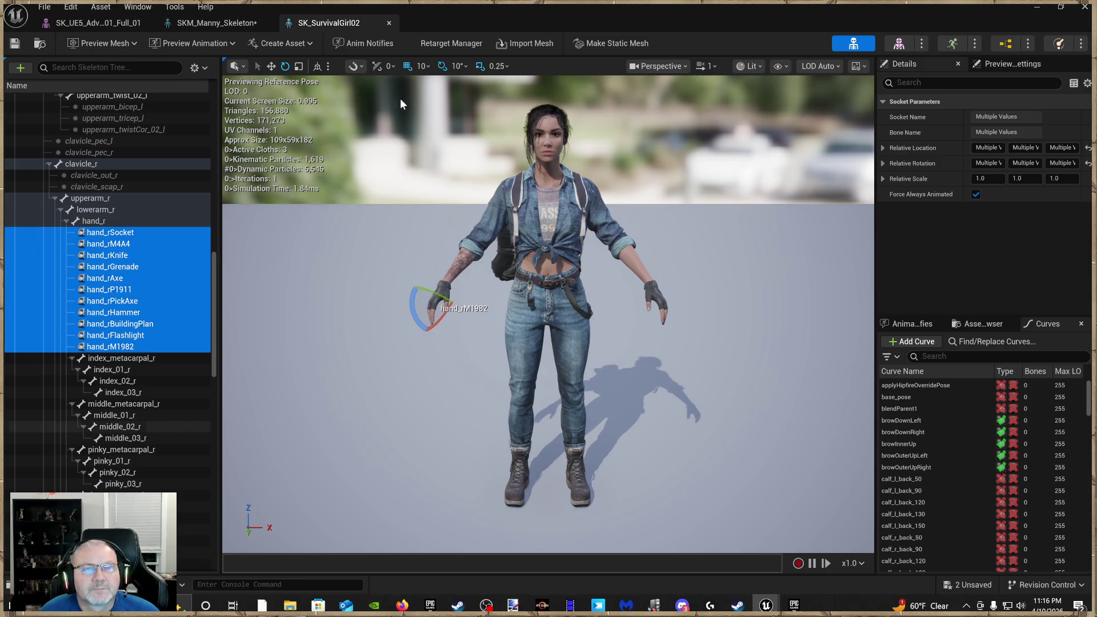
pyautogui.click(237, 24)
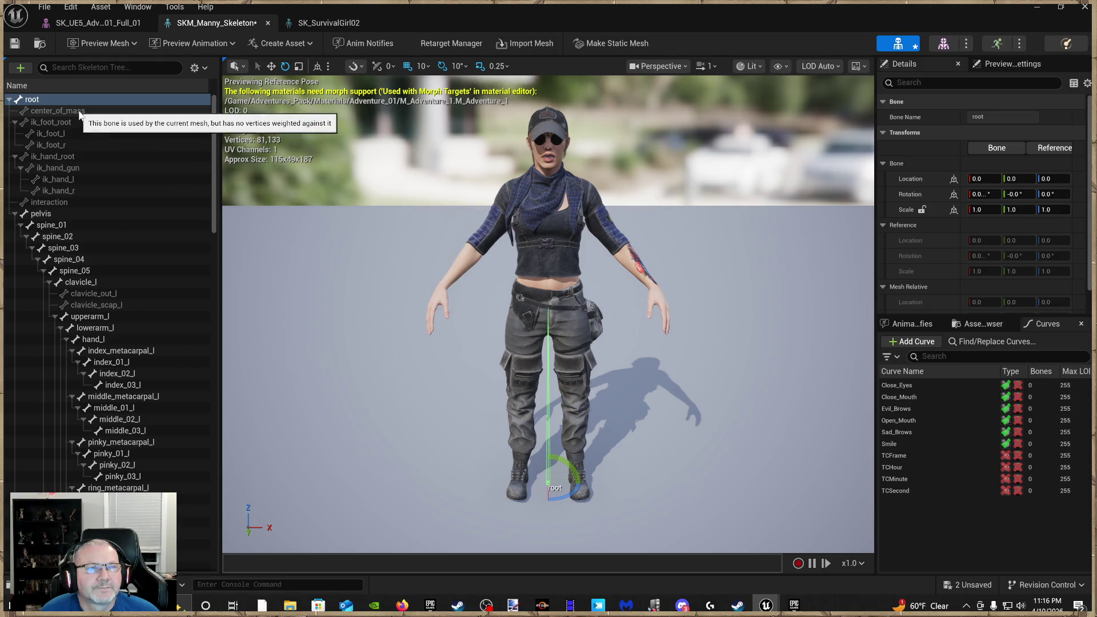
pyautogui.rightClick(59, 100)
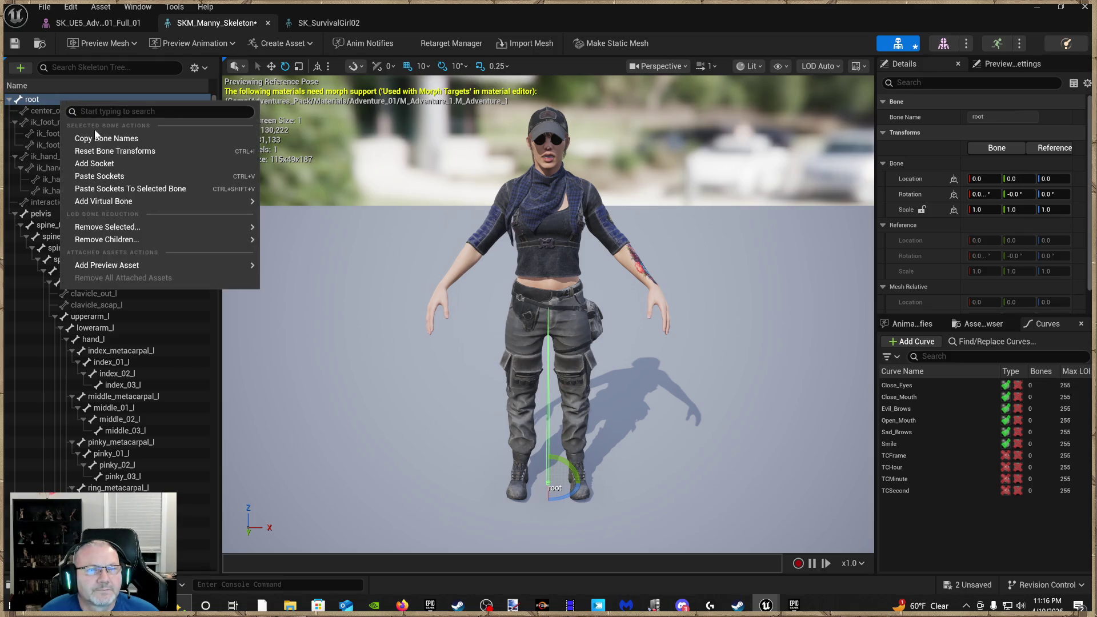
pyautogui.click(103, 177)
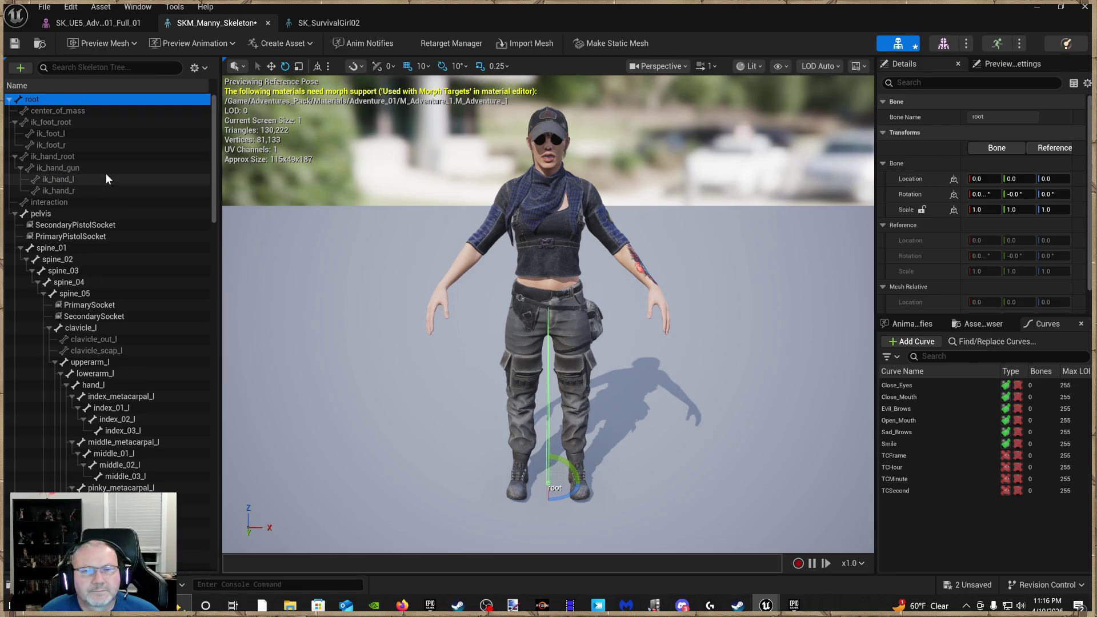
pyautogui.click(15, 43)
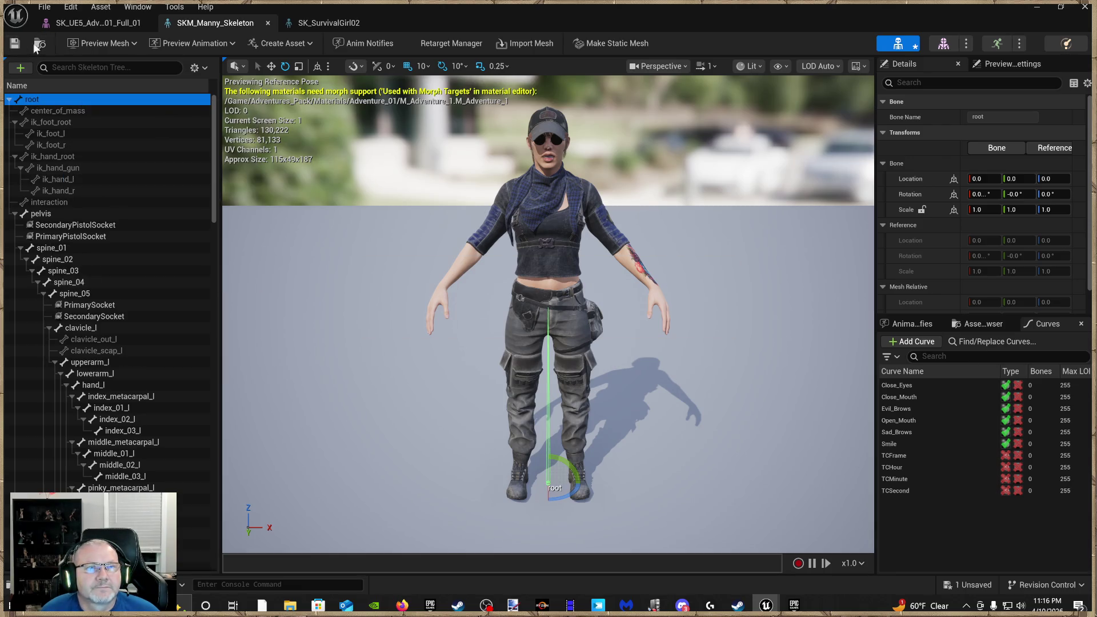
# Close the SK_SurvivalGirl02, SKM_Manny_Skeleton and skeletal mesh editors.
pyautogui.click(364, 22)
pyautogui.click(386, 23)
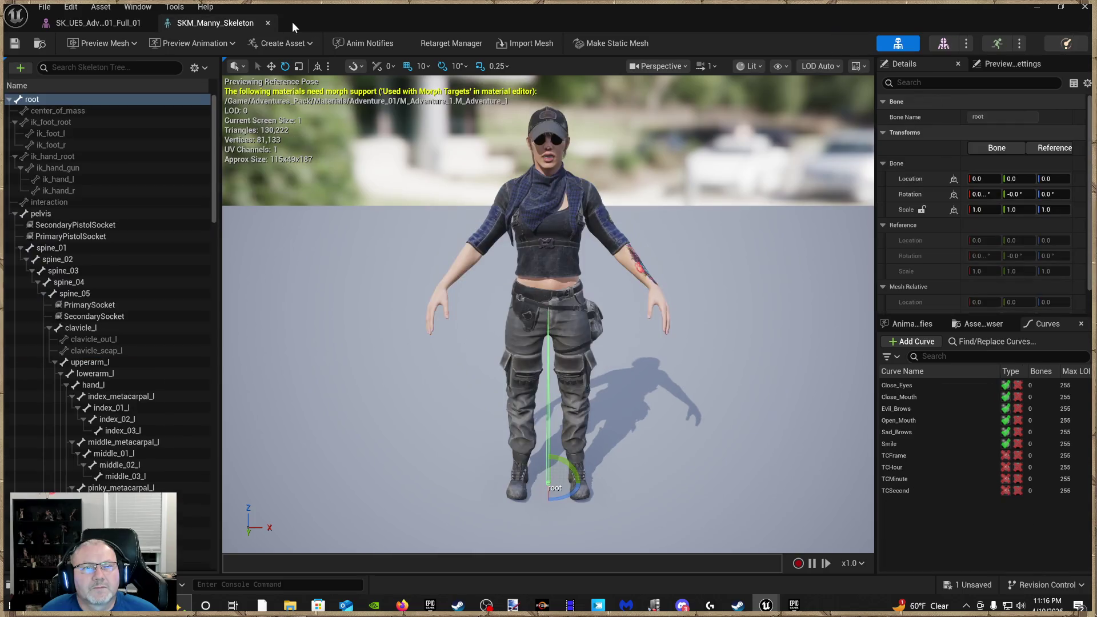
pyautogui.click(267, 23)
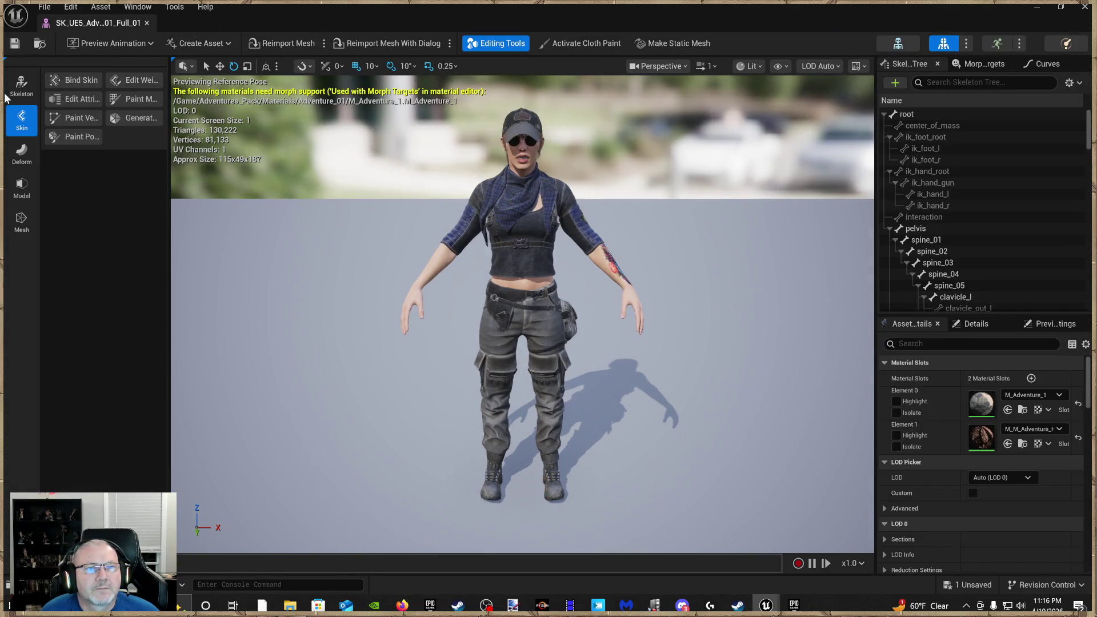
pyautogui.click(147, 23)
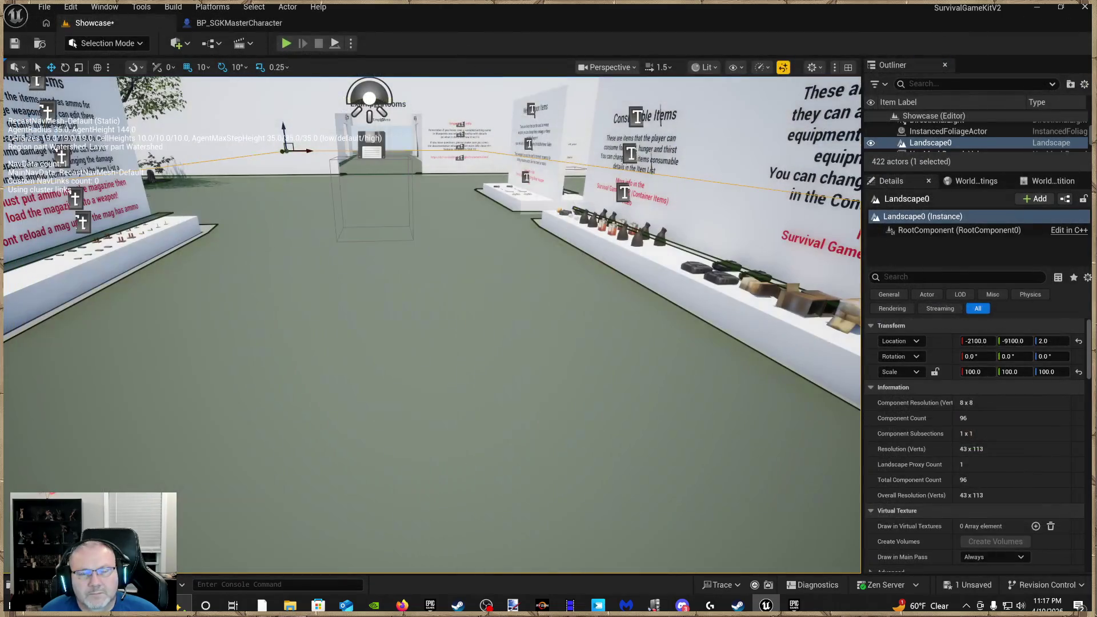
# Play from a viewport spot, walk to the weapons table, pick up the M4A4 and draw it.
pyautogui.rightClick(470, 461)
pyautogui.click(510, 454)
pyautogui.press('w')
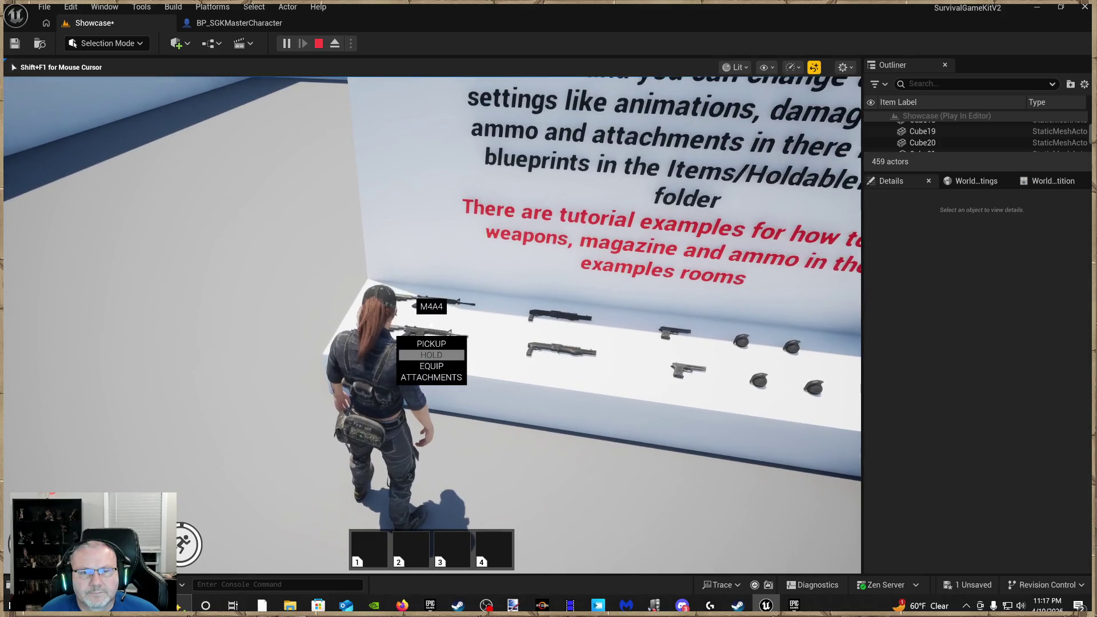
pyautogui.scroll(-2, 431, 359)
pyautogui.press('e')
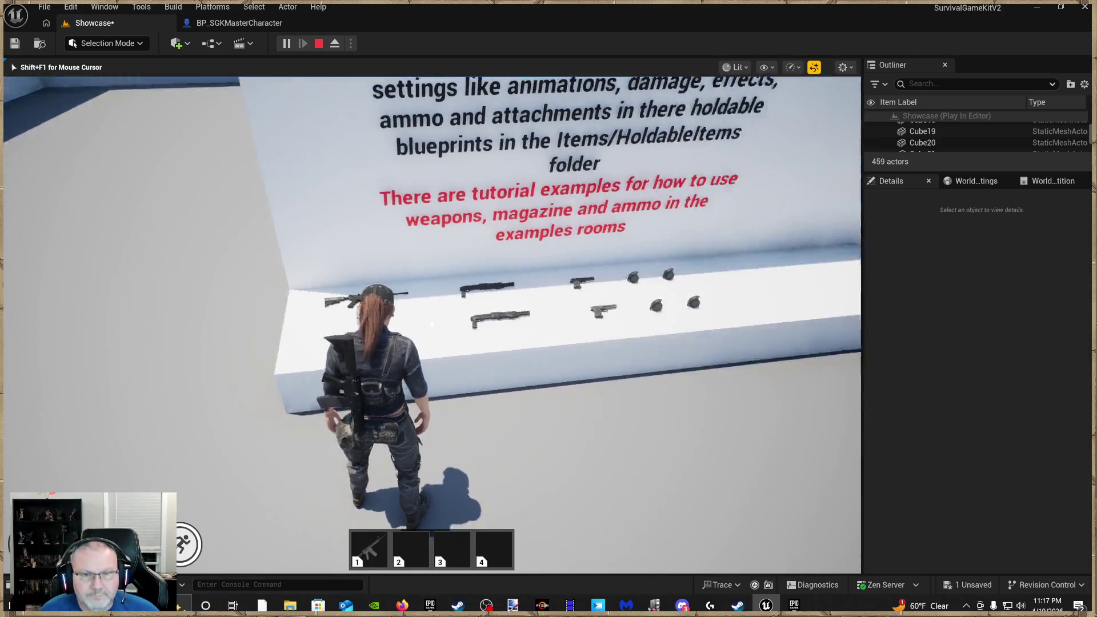
pyautogui.press('w')
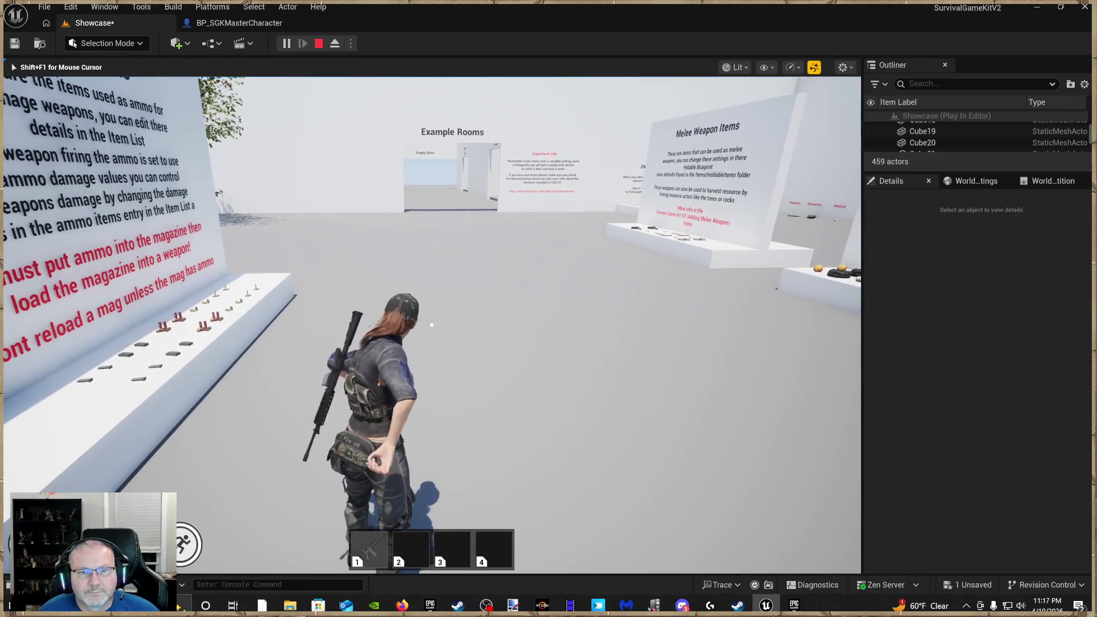
pyautogui.press('1')
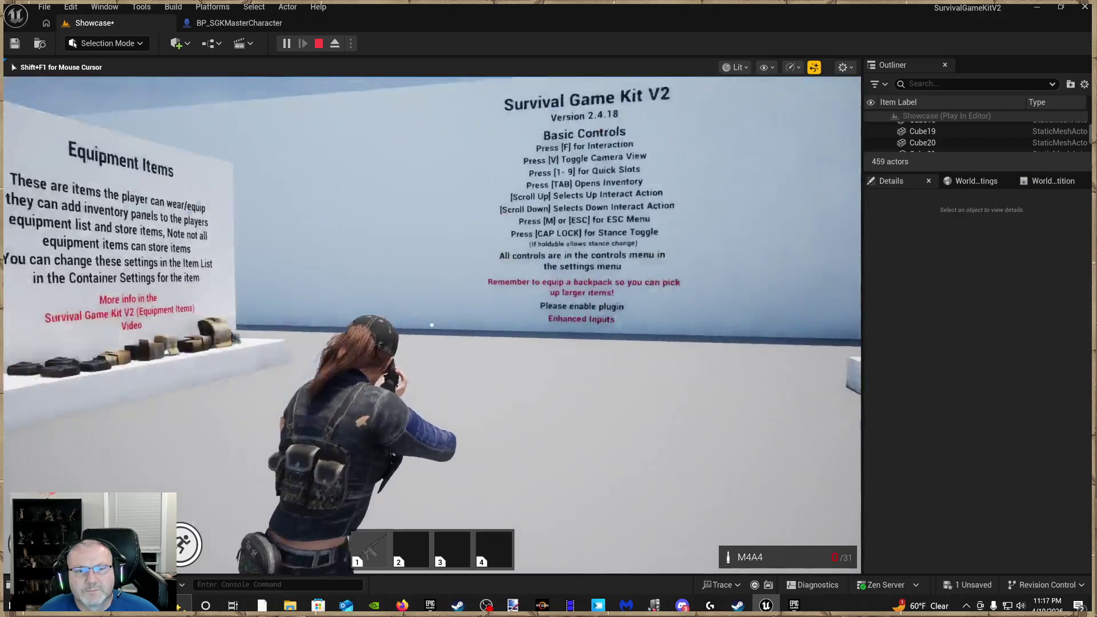
# Walk around aiming down the rifle sights, snip a screenshot of the game, then stop playing.
pyautogui.press('w')
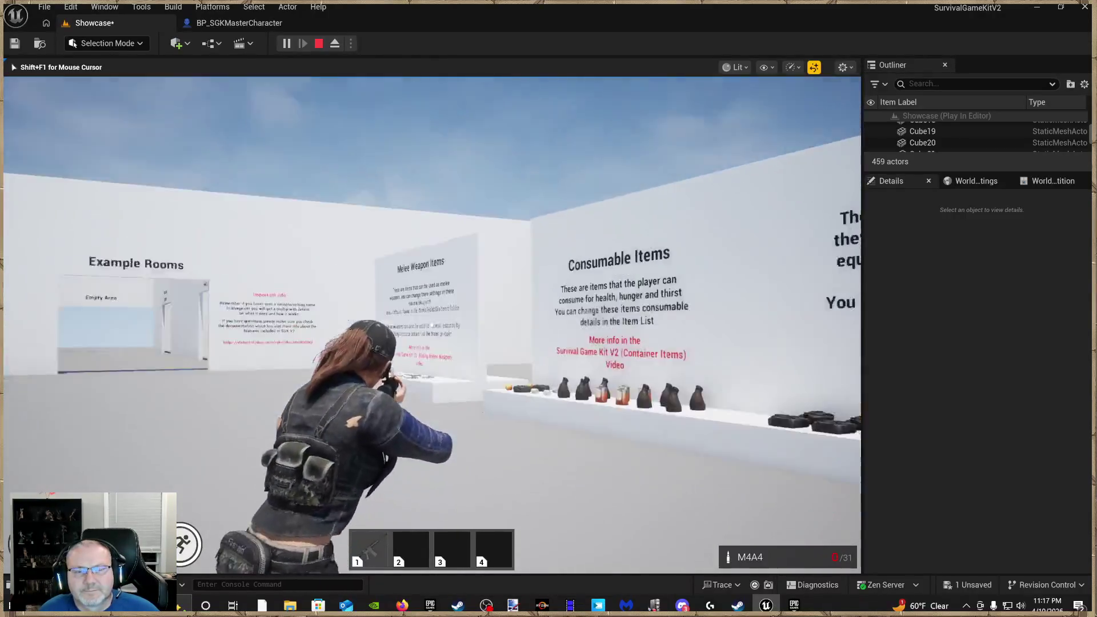
pyautogui.press('w')
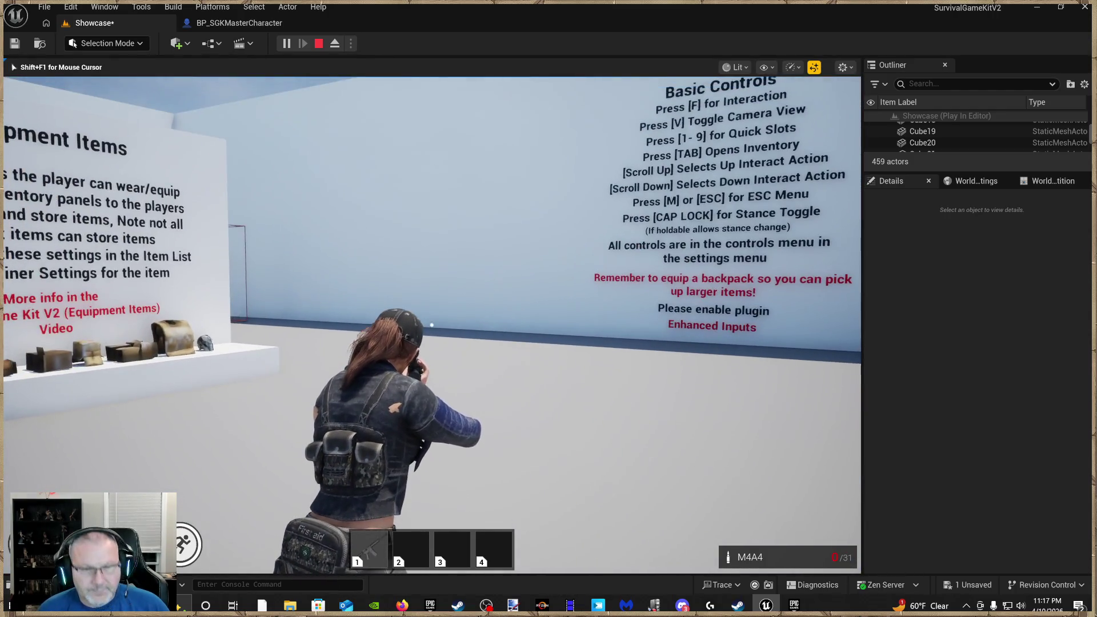
pyautogui.press('v')
pyautogui.press('v')
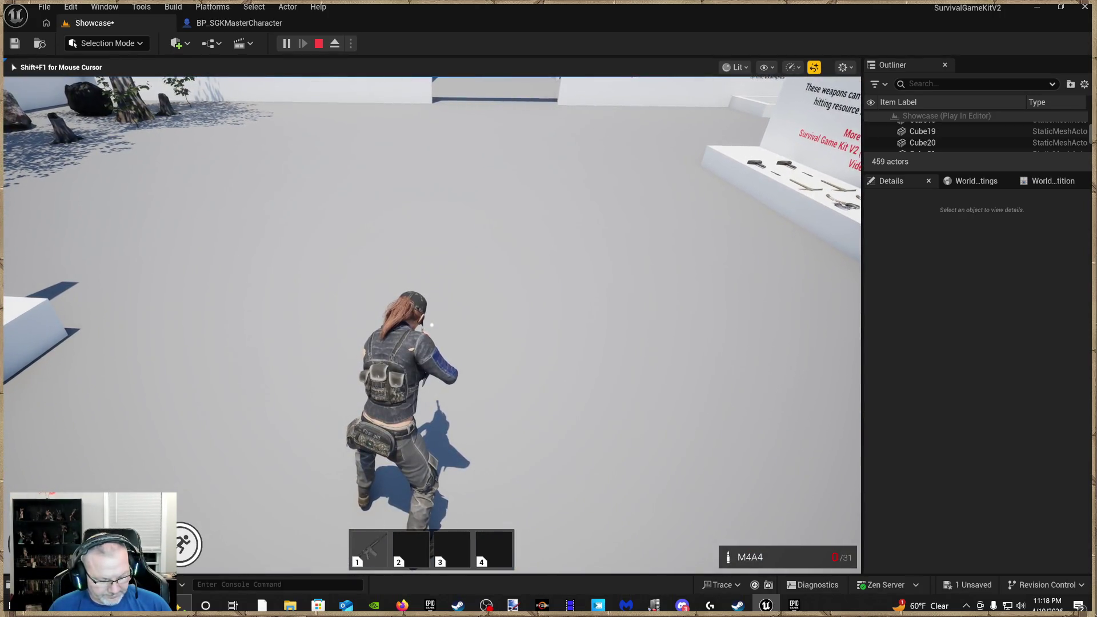
pyautogui.press('super+shift+s')
pyautogui.moveTo(134, 236)
pyautogui.mouseDown()
pyautogui.moveTo(301, 431)
pyautogui.moveTo(607, 595)
pyautogui.mouseUp()
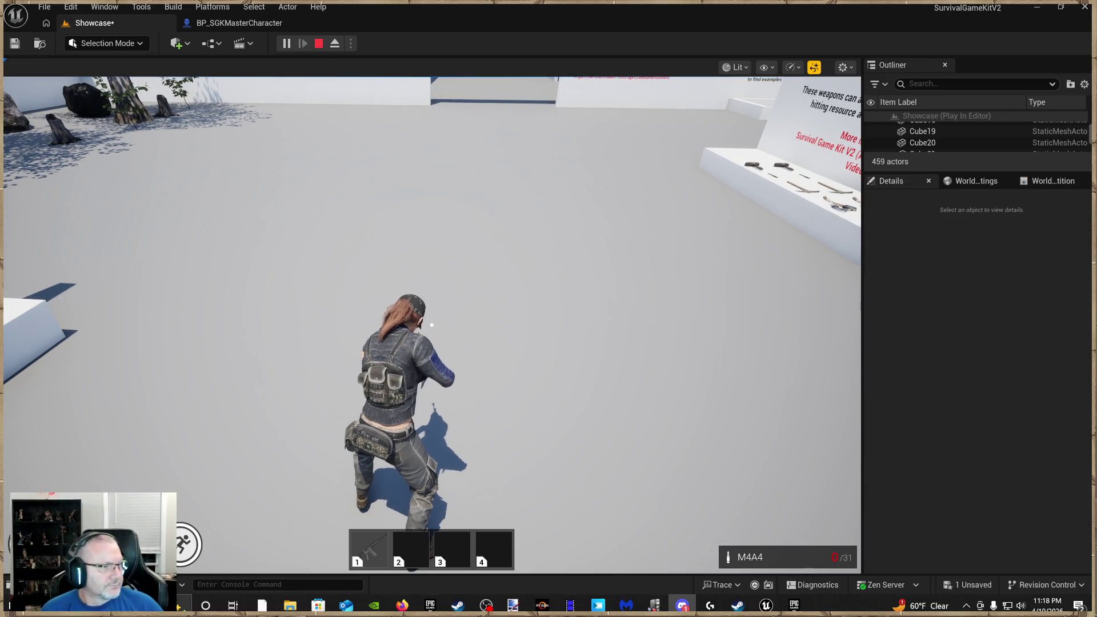
pyautogui.hotkey('shift', 'F1')
pyautogui.click(567, 318)
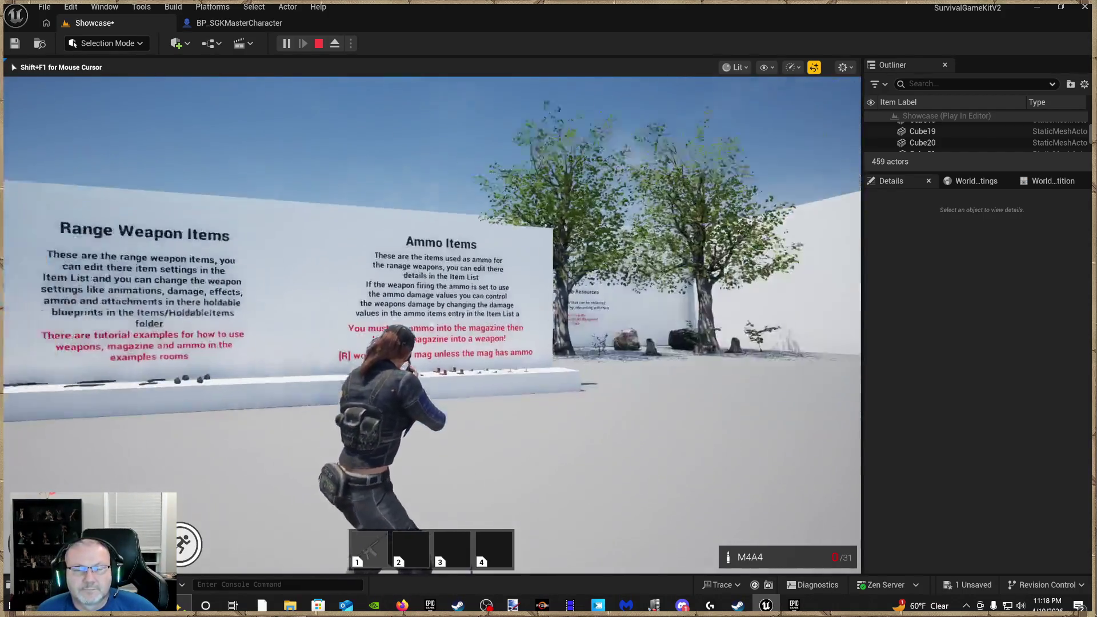
pyautogui.press('Escape')
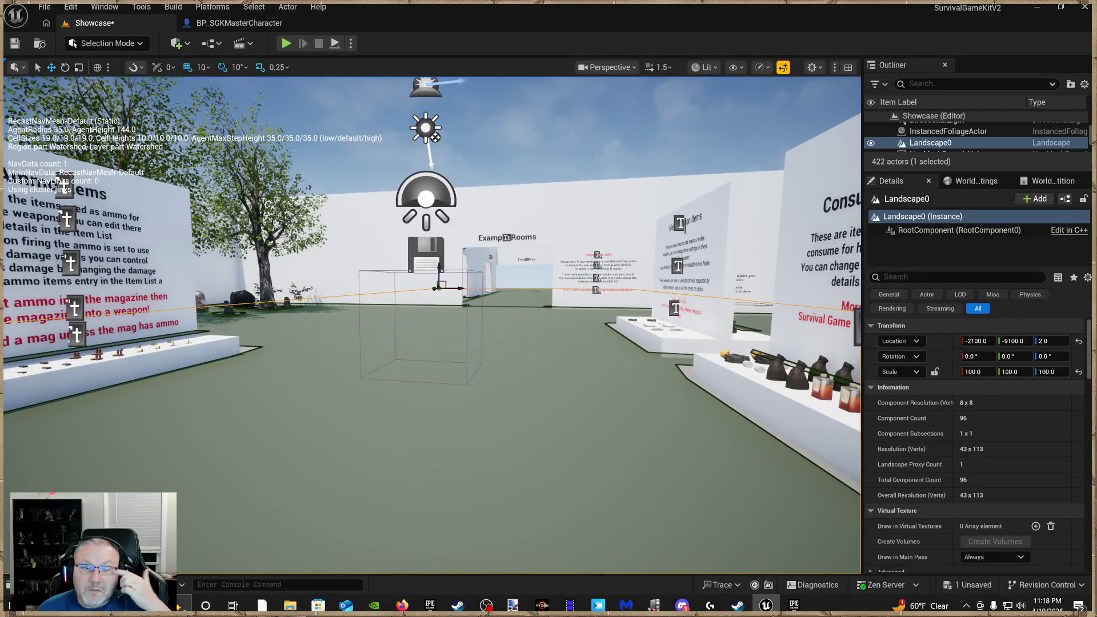
# Browse to Adventure_02/Mesh_UE5/Full and open SK_UE5_Adventure_02_Full_01 in the mesh editor.
pyautogui.hotkey('ctrl', 'space')
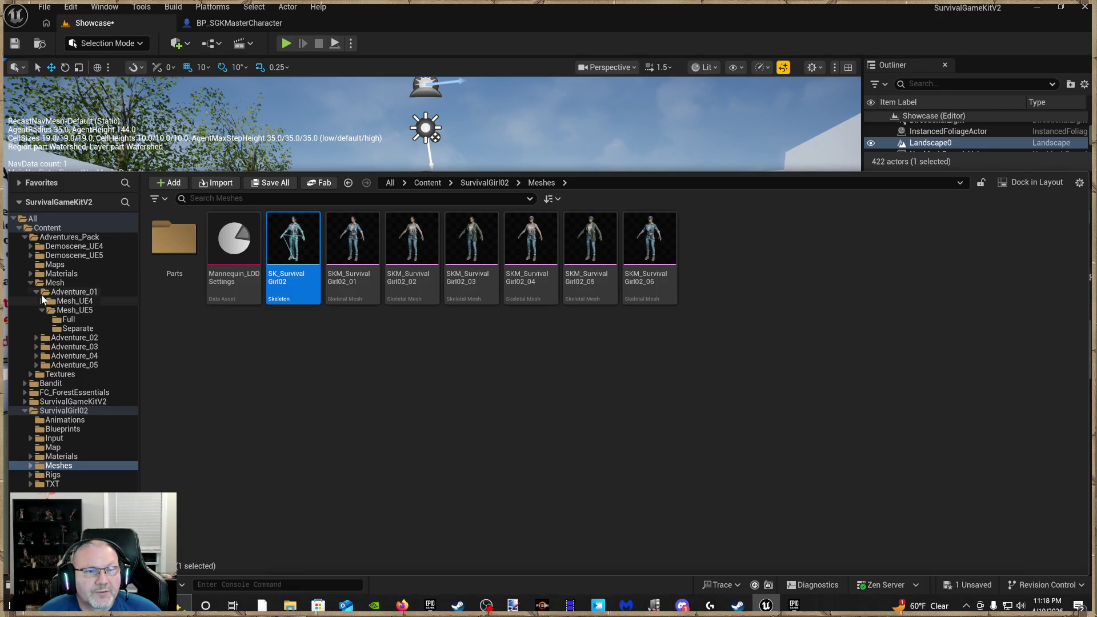
pyautogui.click(69, 292)
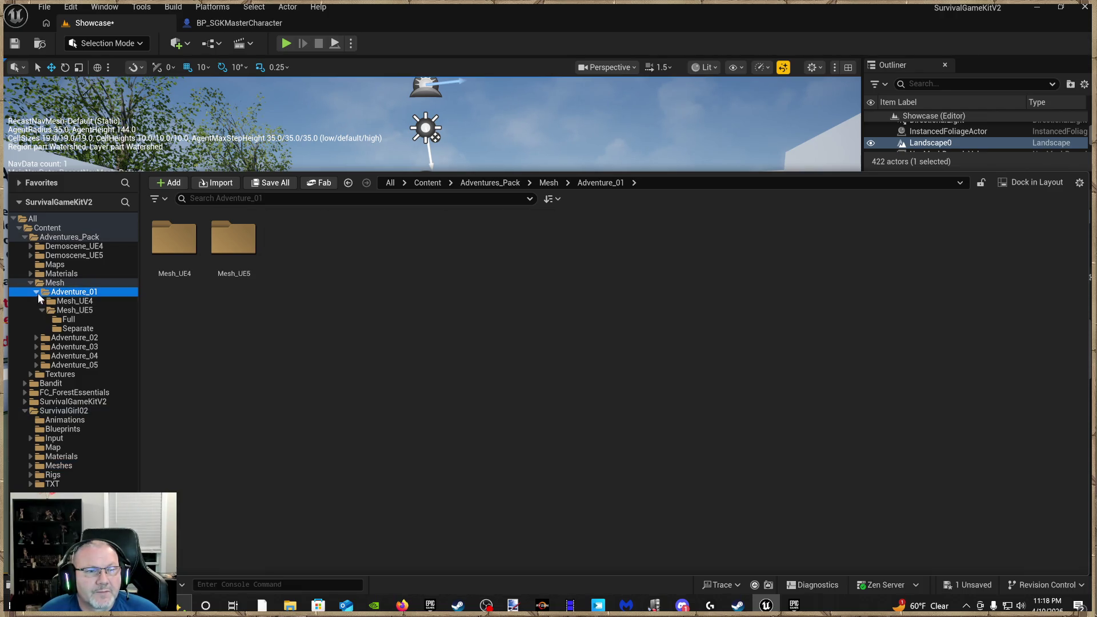
pyautogui.click(38, 293)
pyautogui.click(79, 301)
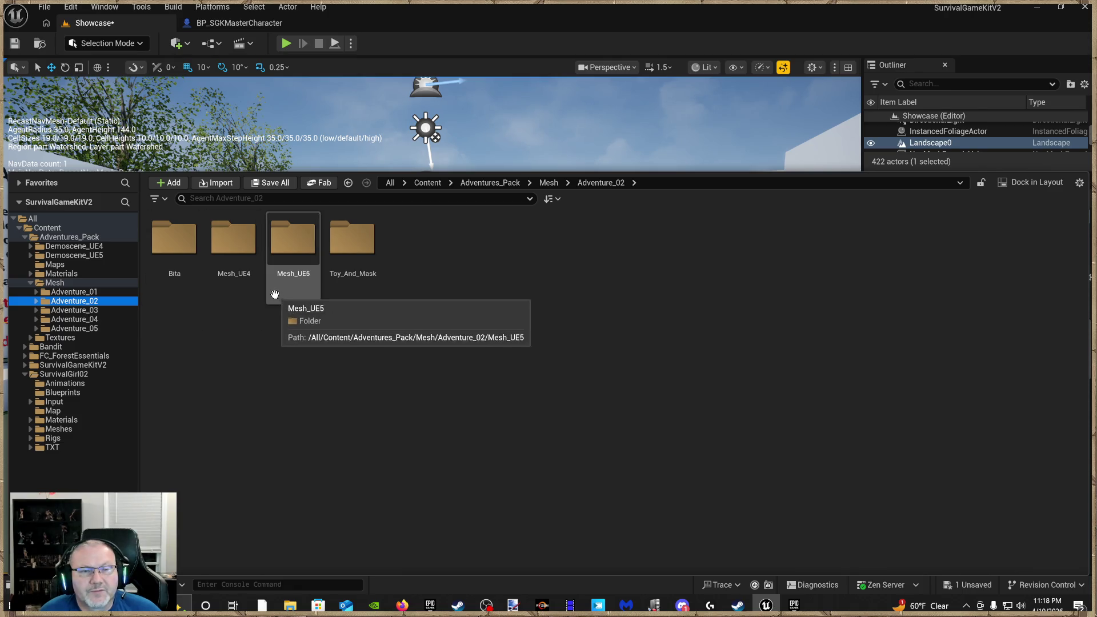
pyautogui.doubleClick(302, 287)
pyautogui.doubleClick(195, 269)
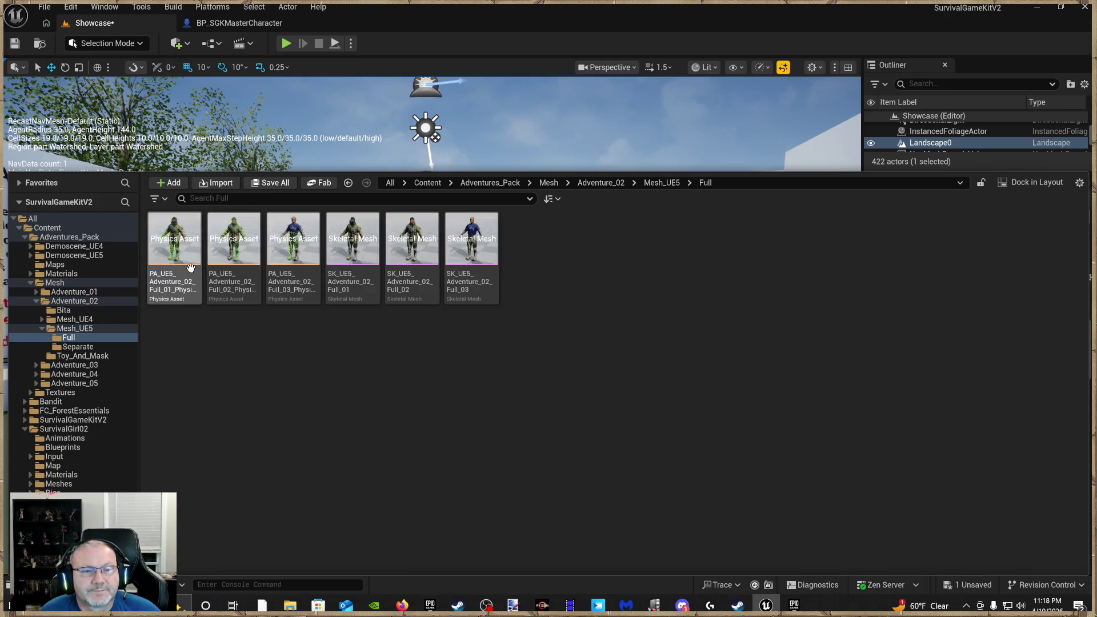
pyautogui.click(357, 293)
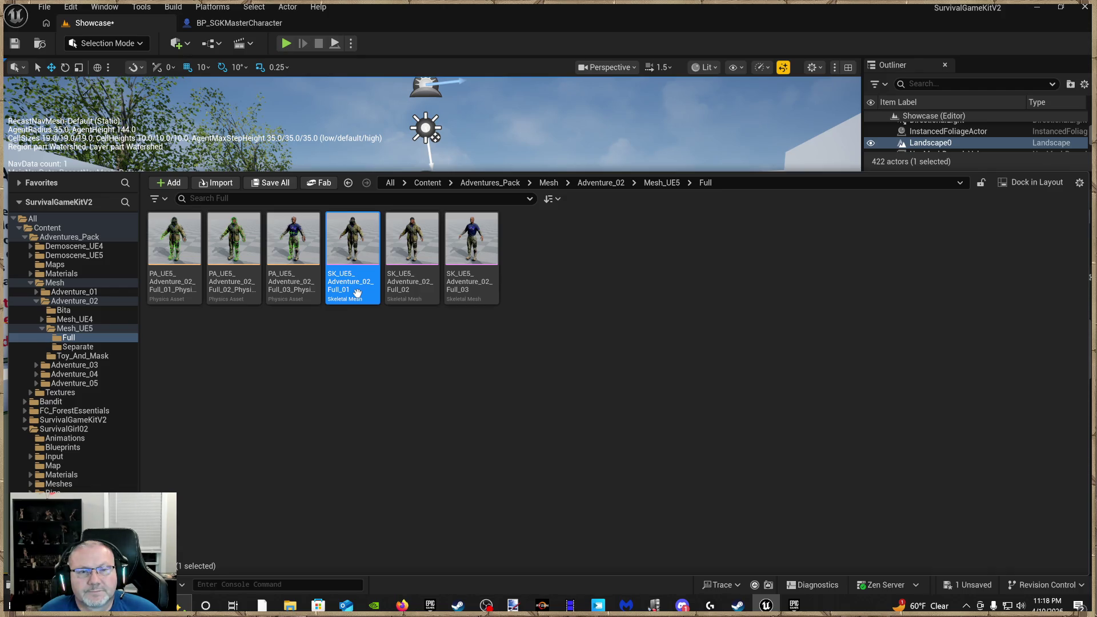
pyautogui.doubleClick(357, 293)
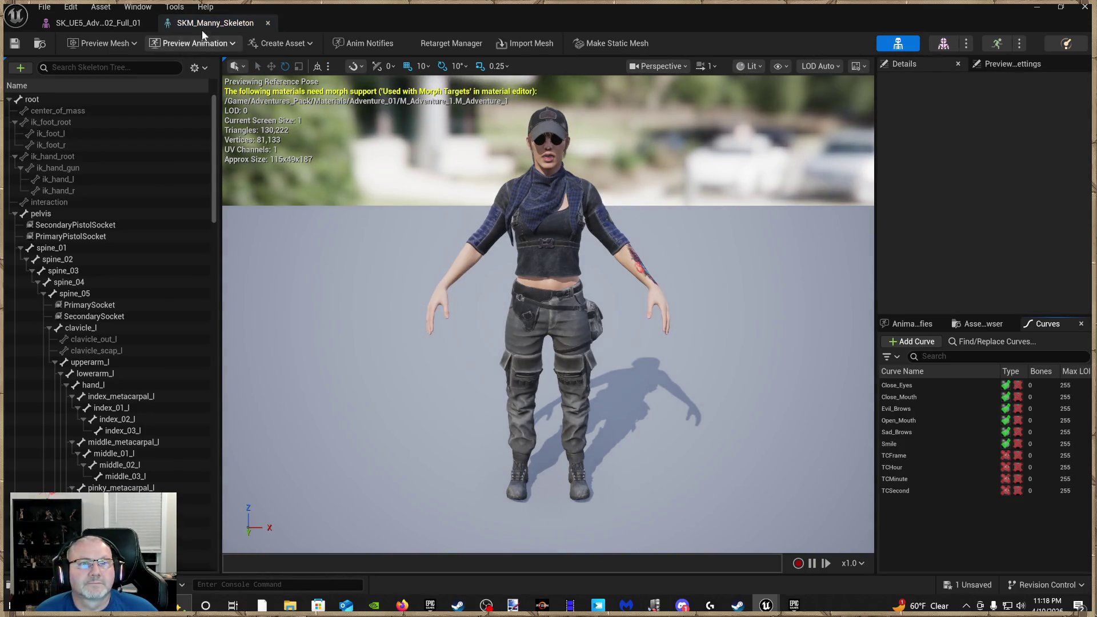
# Inspect the gas-mask mesh's SKM_Manny_Skeleton, then close both the skeleton and mesh editors.
pyautogui.click(113, 21)
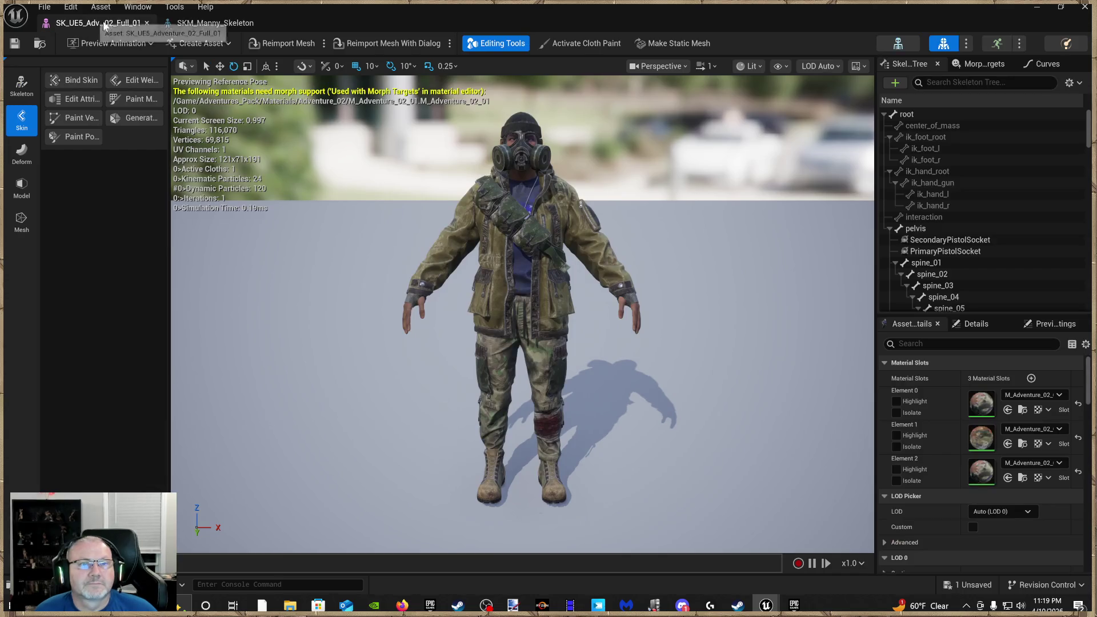
pyautogui.click(883, 46)
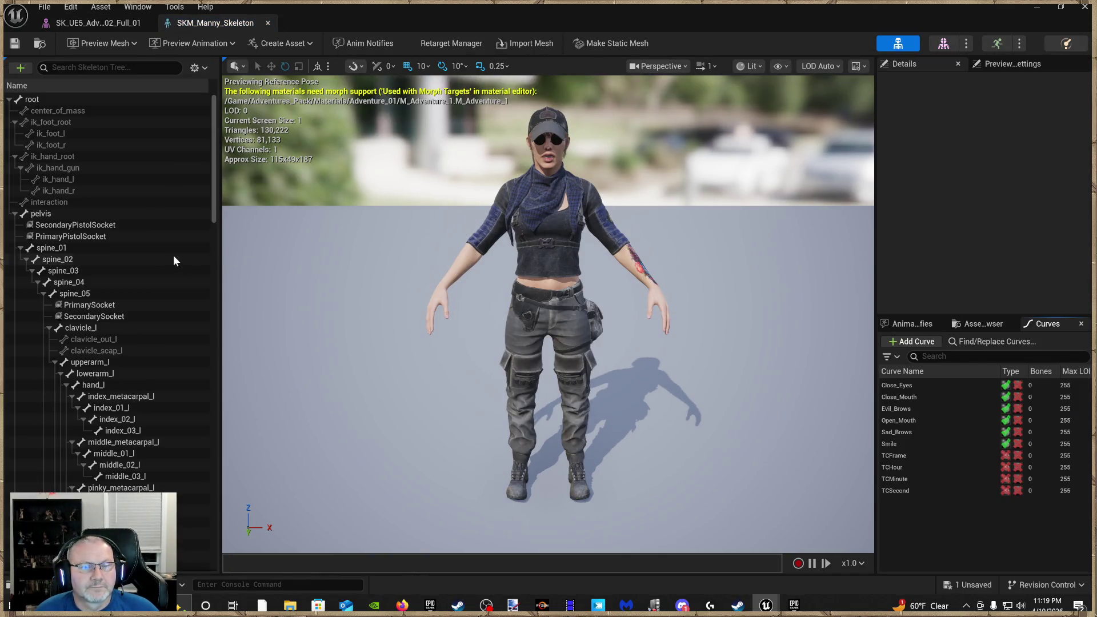
pyautogui.click(267, 23)
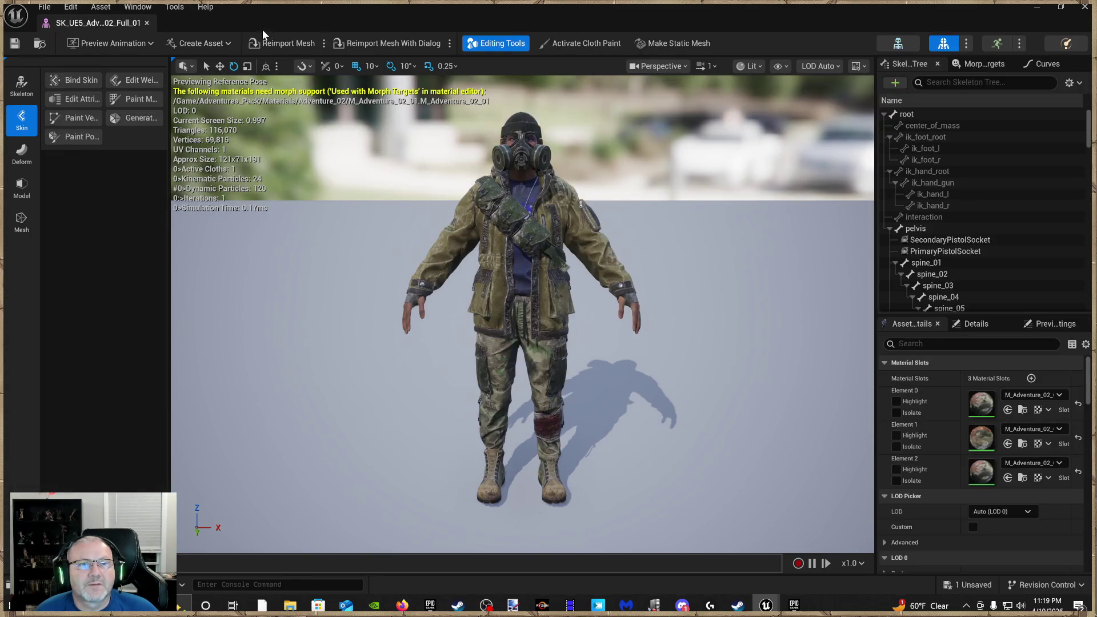
pyautogui.click(16, 46)
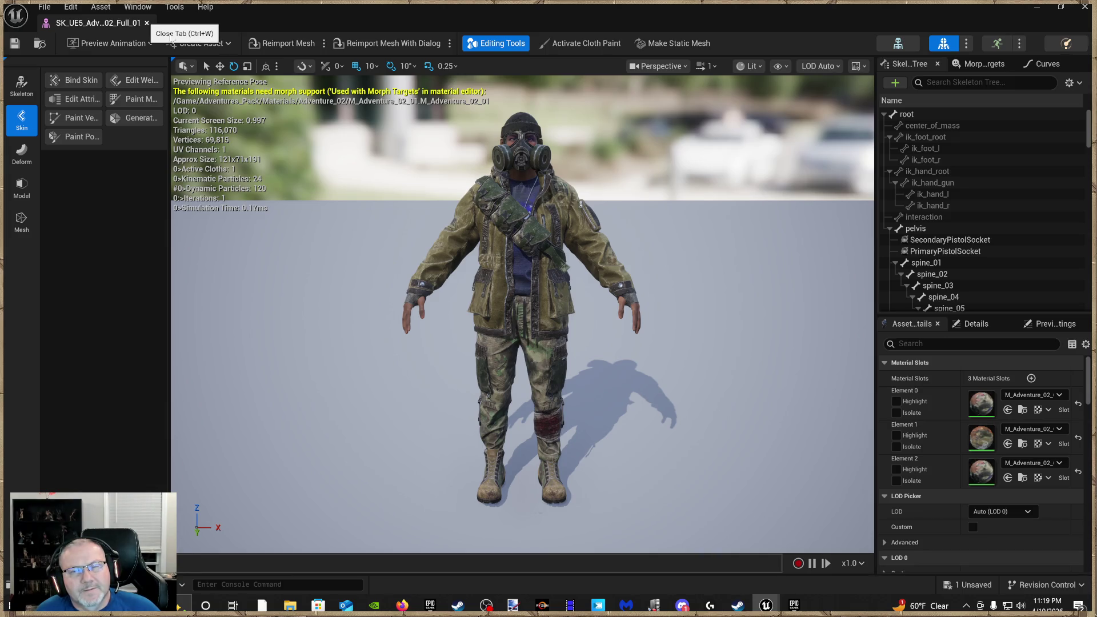
pyautogui.click(898, 46)
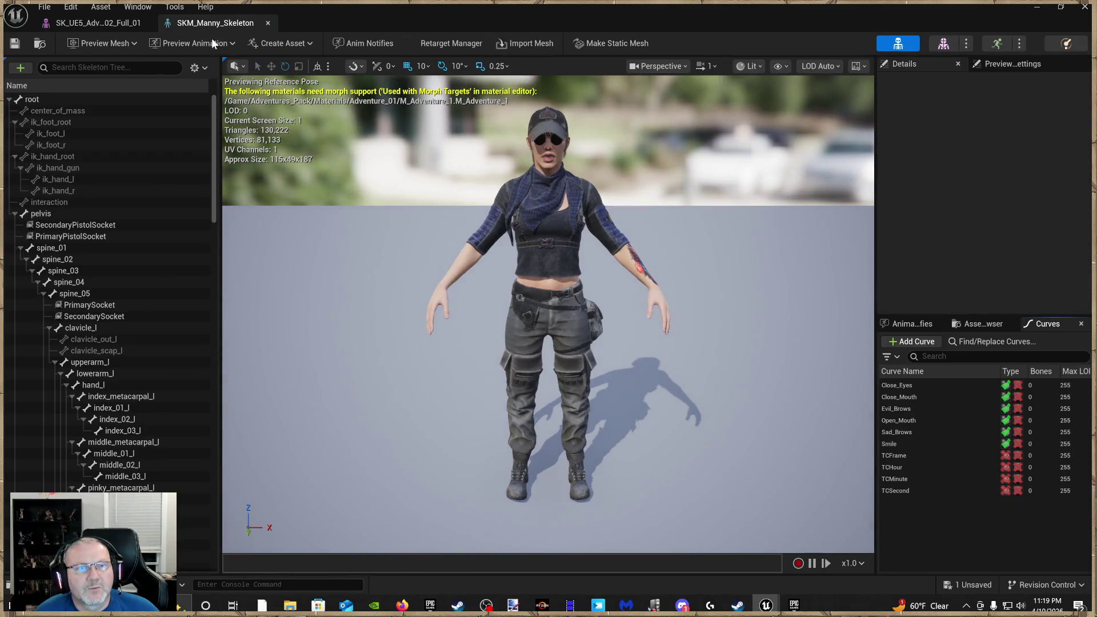
pyautogui.click(268, 23)
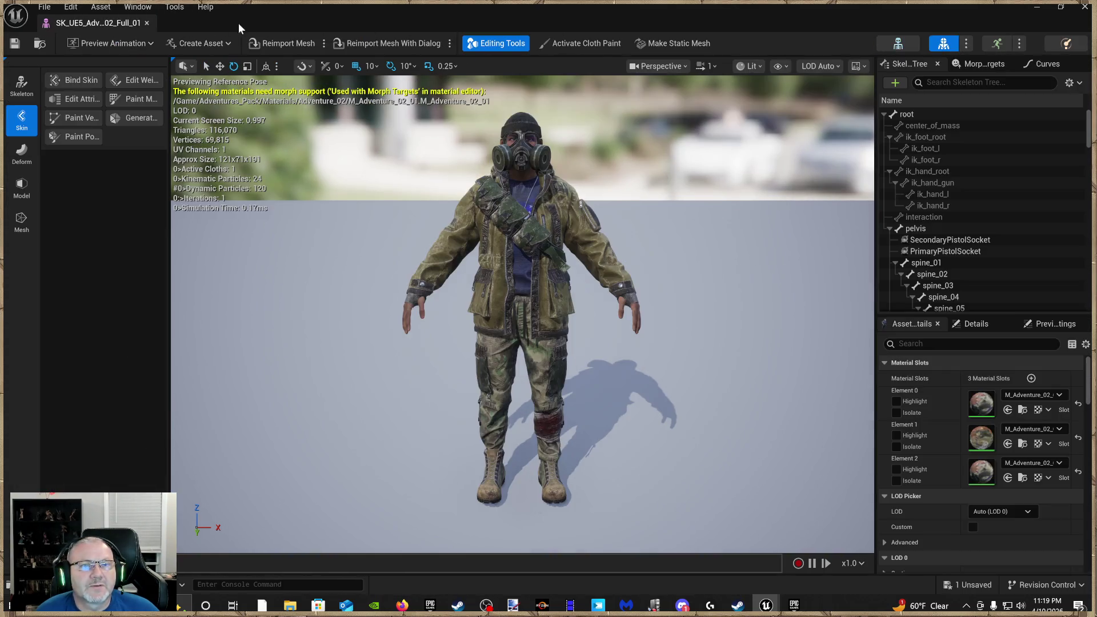
pyautogui.click(148, 23)
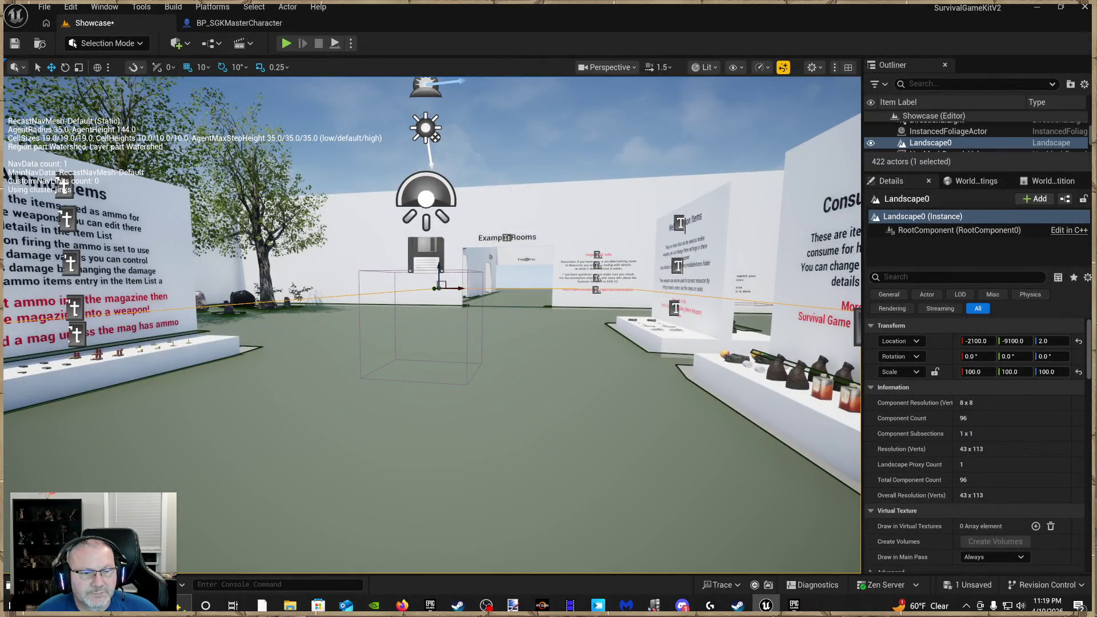
pyautogui.hotkey('ctrl', 'space')
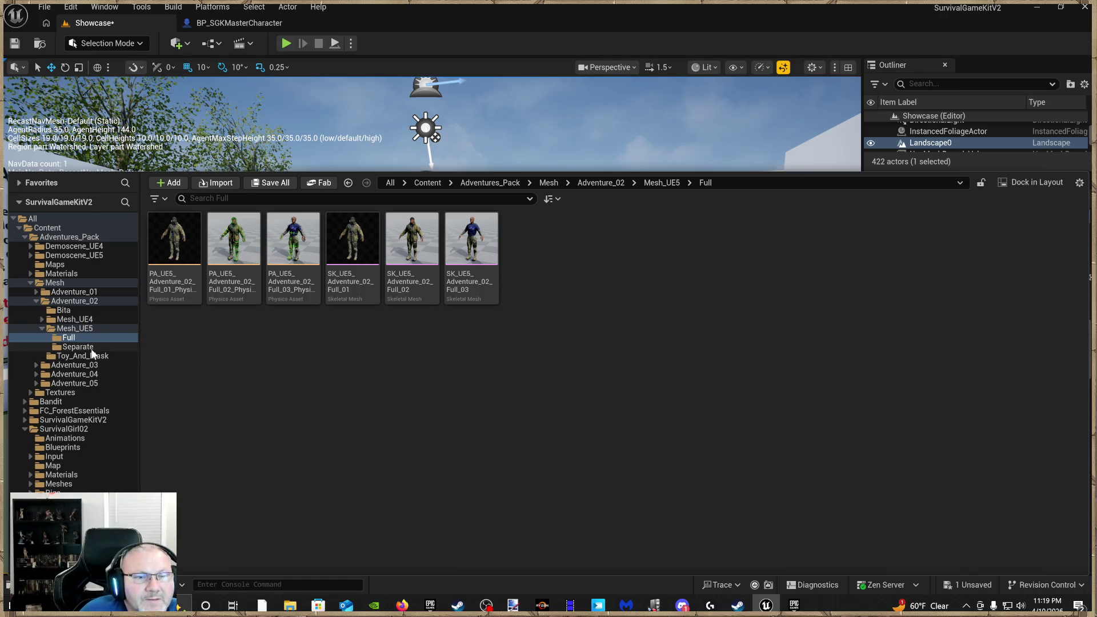
# Browse the Adventure_01, Adventure_02 and Adventure_03 mesh subfolders in the Content Browser tree.
pyautogui.click(78, 346)
pyautogui.click(83, 329)
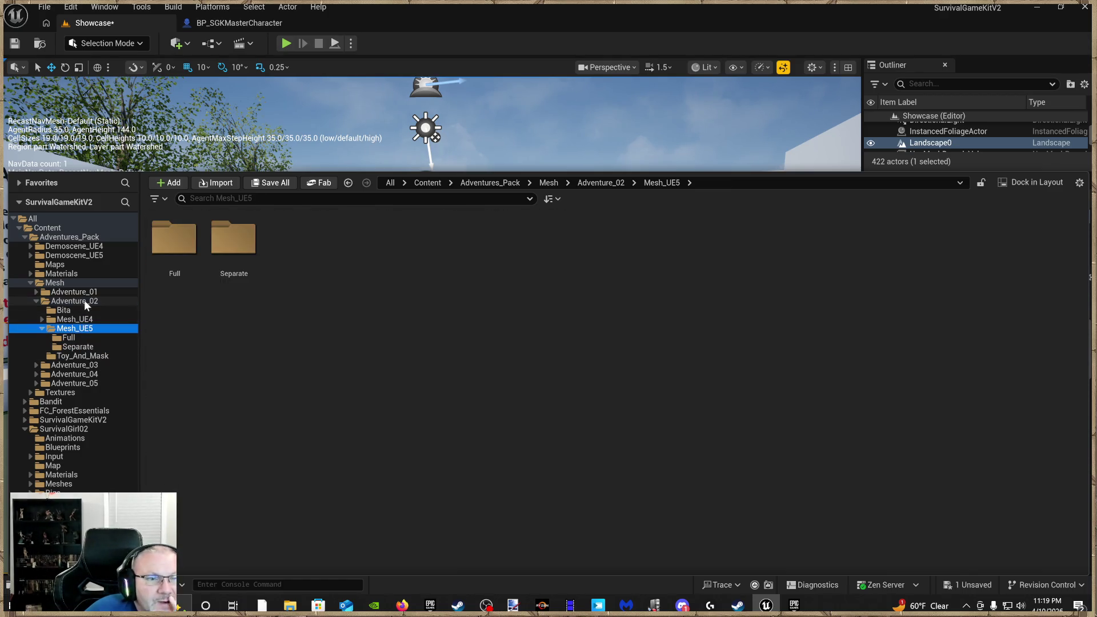
pyautogui.click(84, 299)
pyautogui.click(83, 310)
pyautogui.click(85, 300)
pyautogui.click(85, 292)
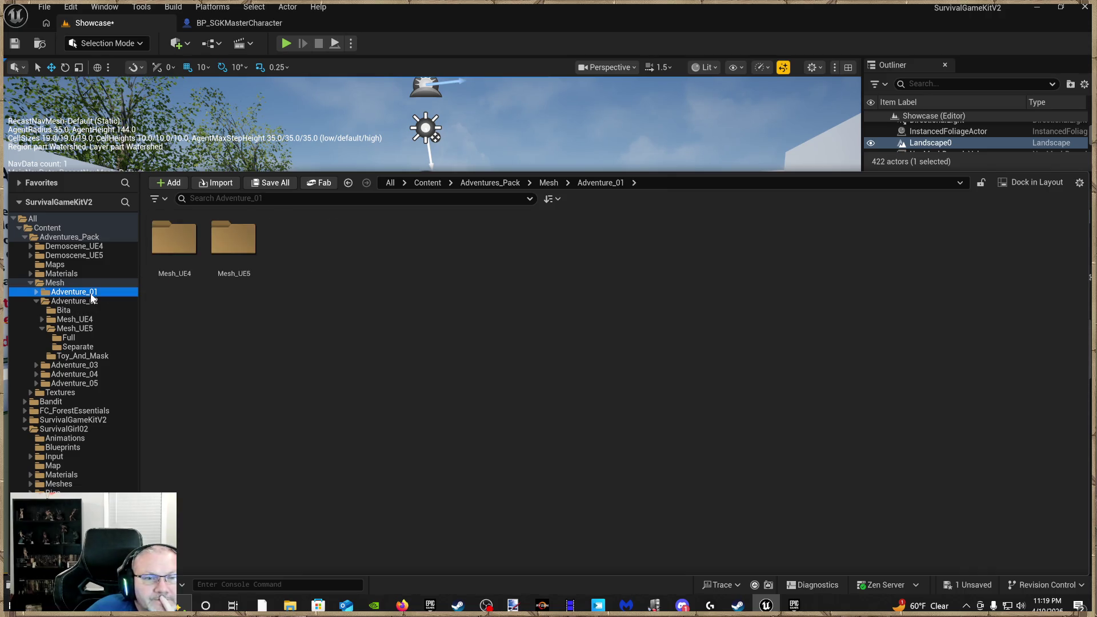
pyautogui.click(90, 299)
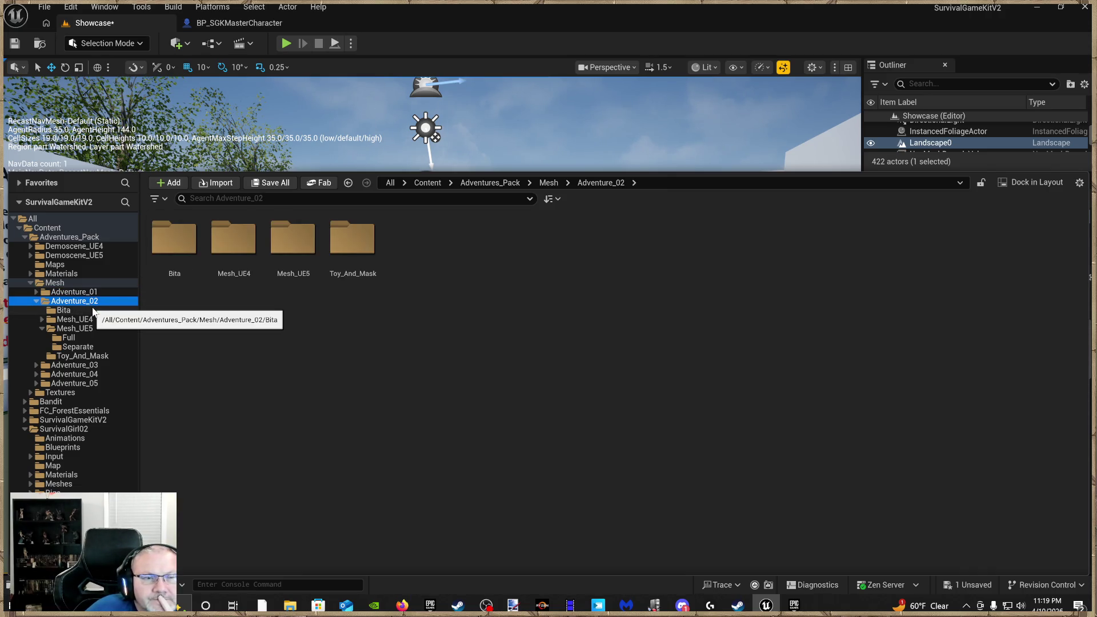
pyautogui.click(95, 293)
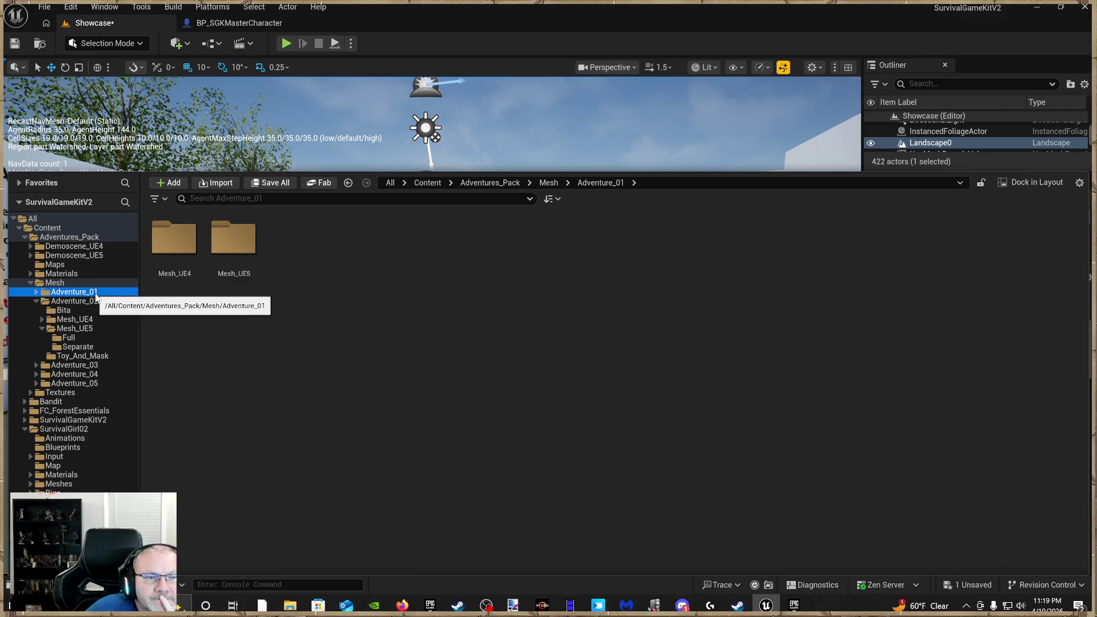
pyautogui.click(92, 328)
pyautogui.click(92, 337)
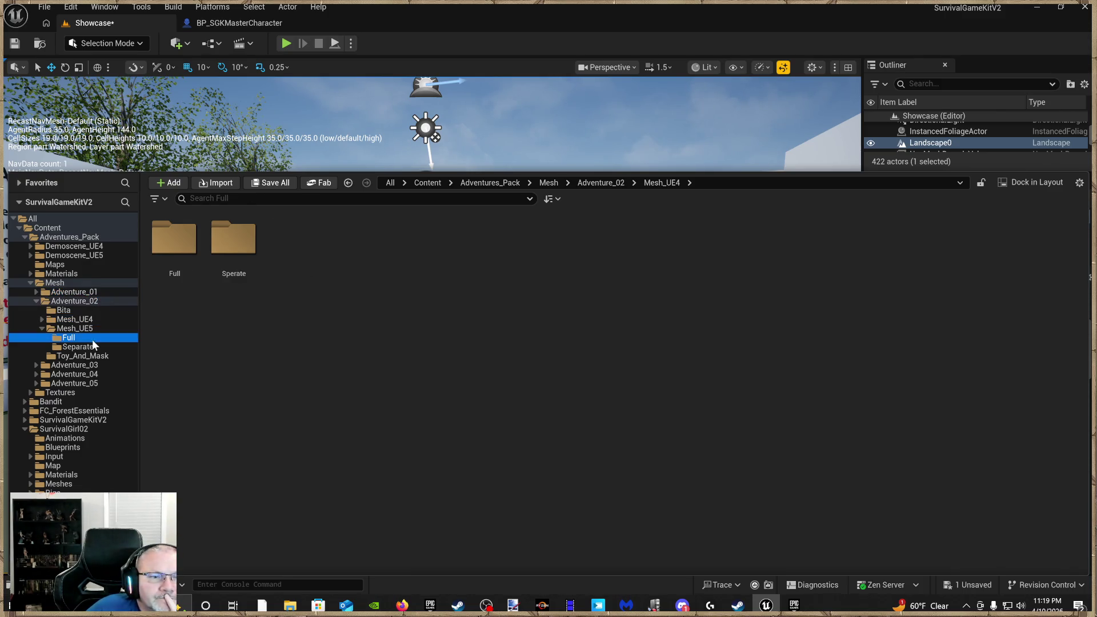
pyautogui.click(92, 356)
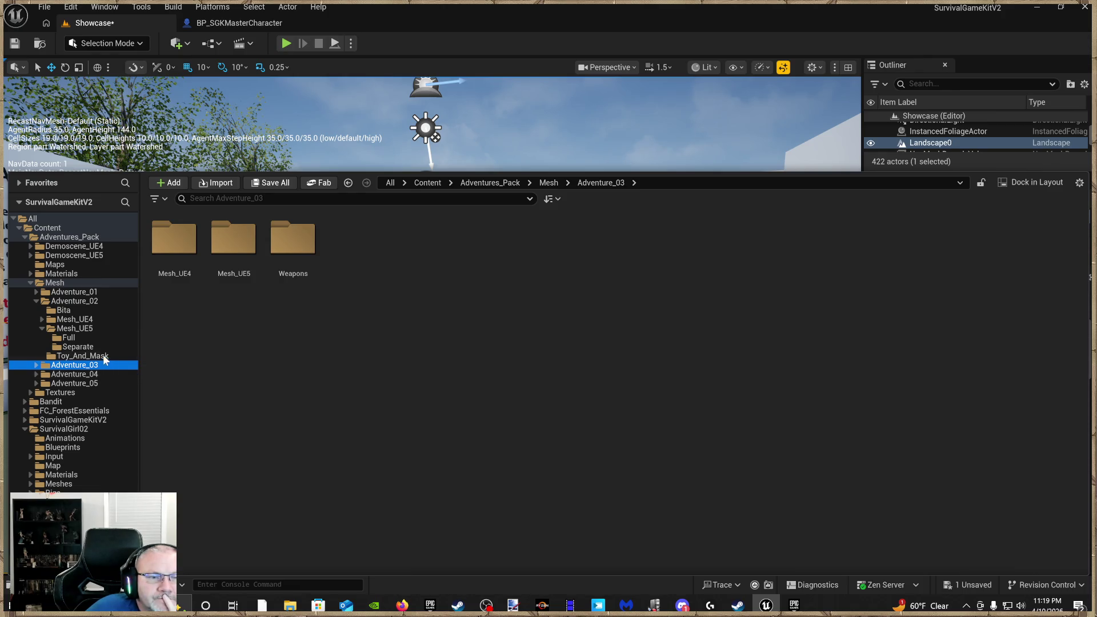
pyautogui.click(103, 356)
pyautogui.click(96, 367)
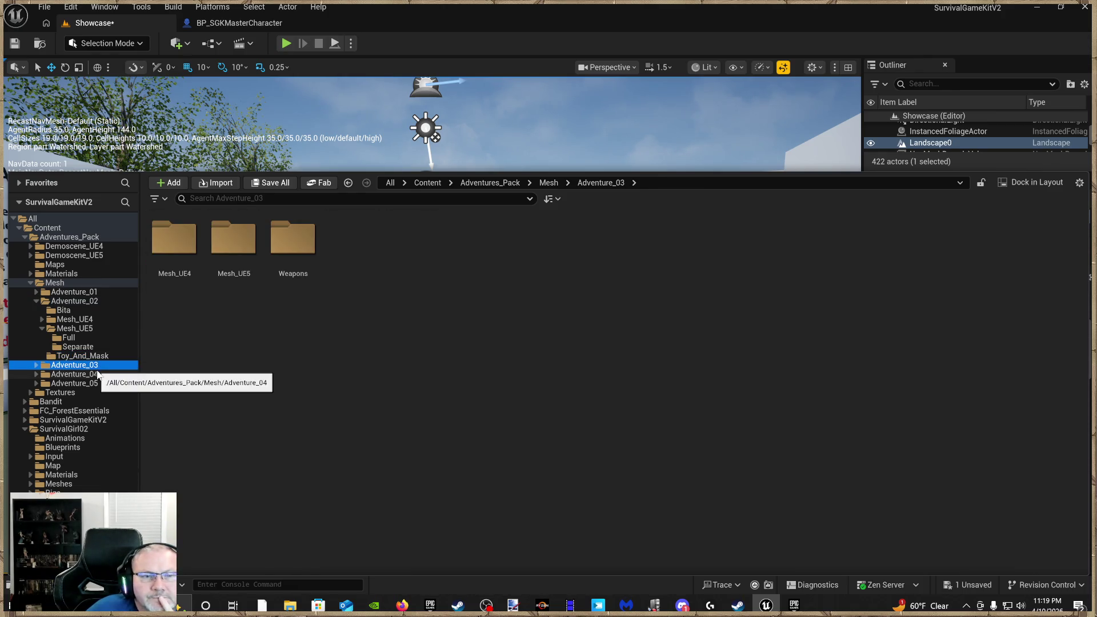
# Inspect Adventure_03's Mesh_UE5 full character meshes and separate parts, then the Adventure_05 folder.
pyautogui.doubleClick(239, 269)
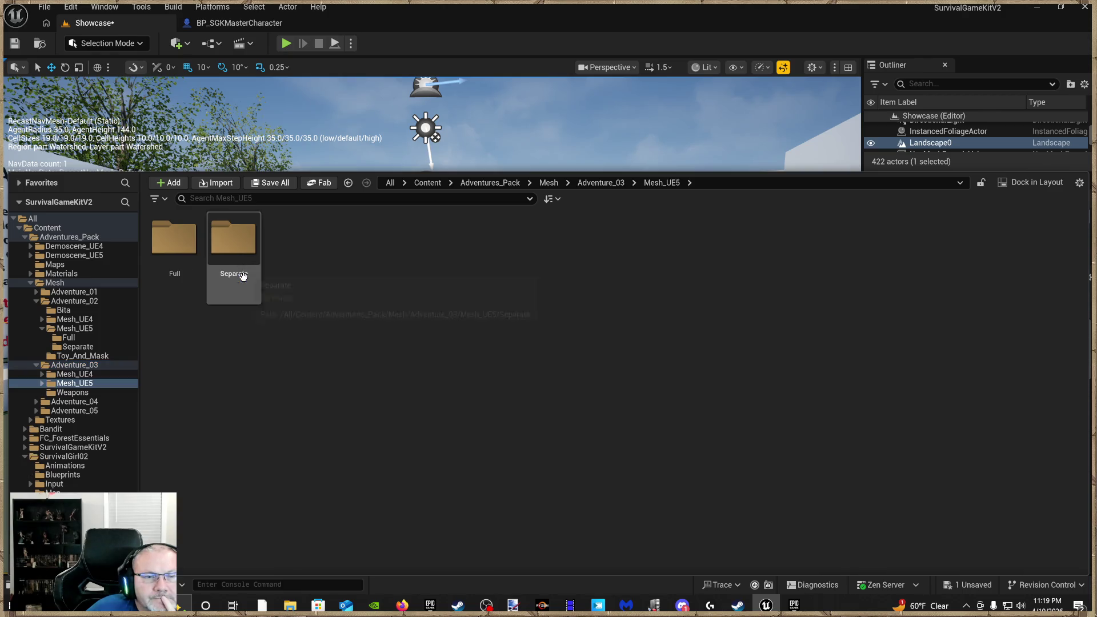
pyautogui.doubleClick(175, 273)
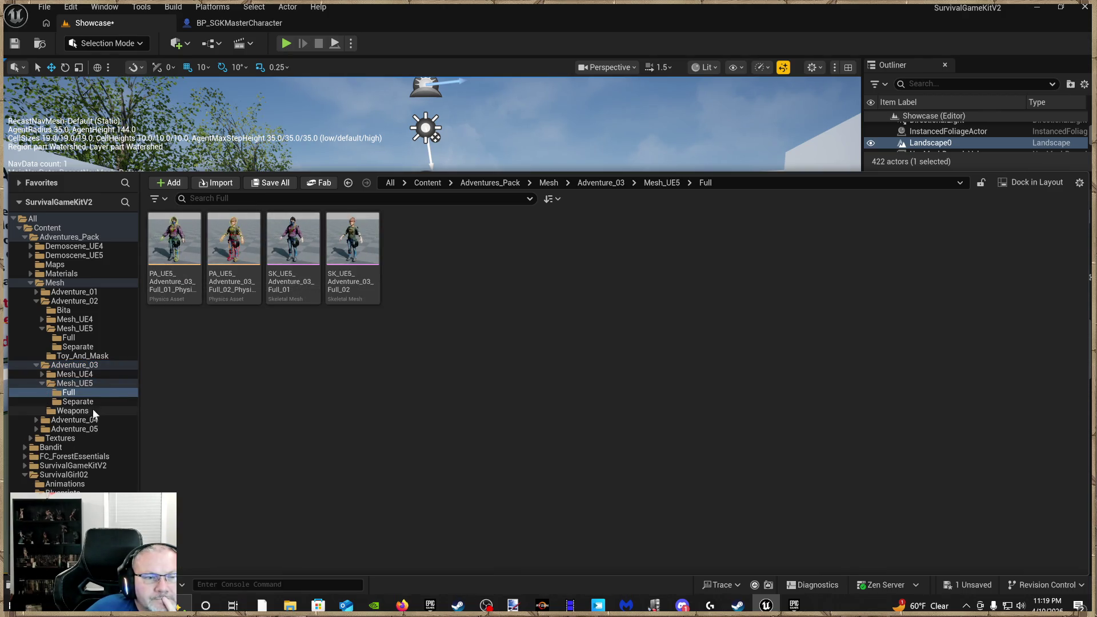
pyautogui.click(77, 402)
pyautogui.press('Up')
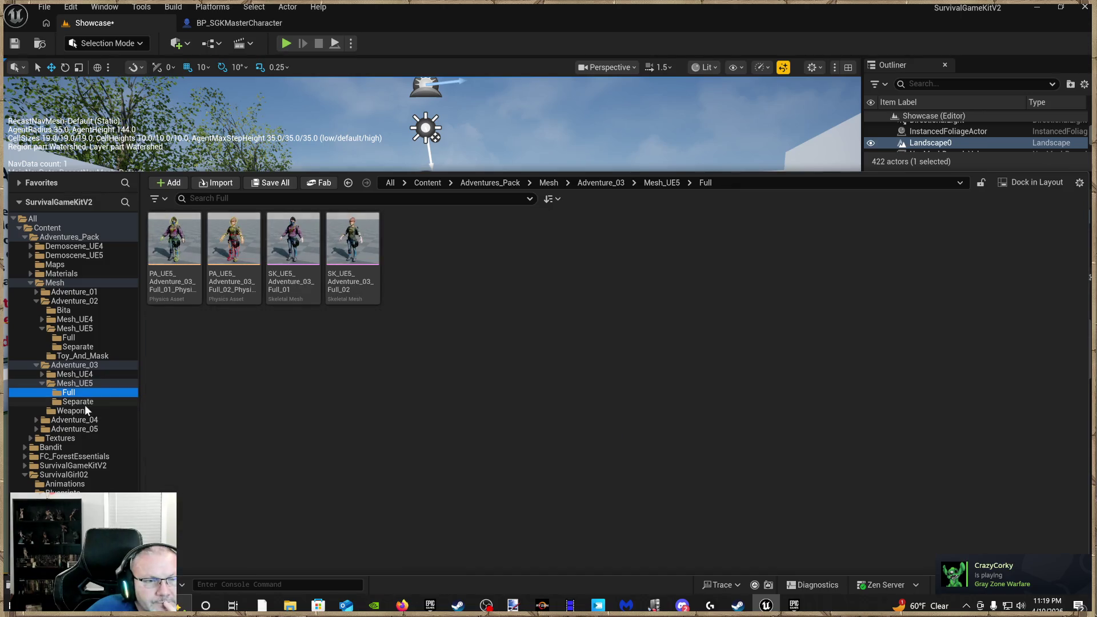
pyautogui.click(91, 429)
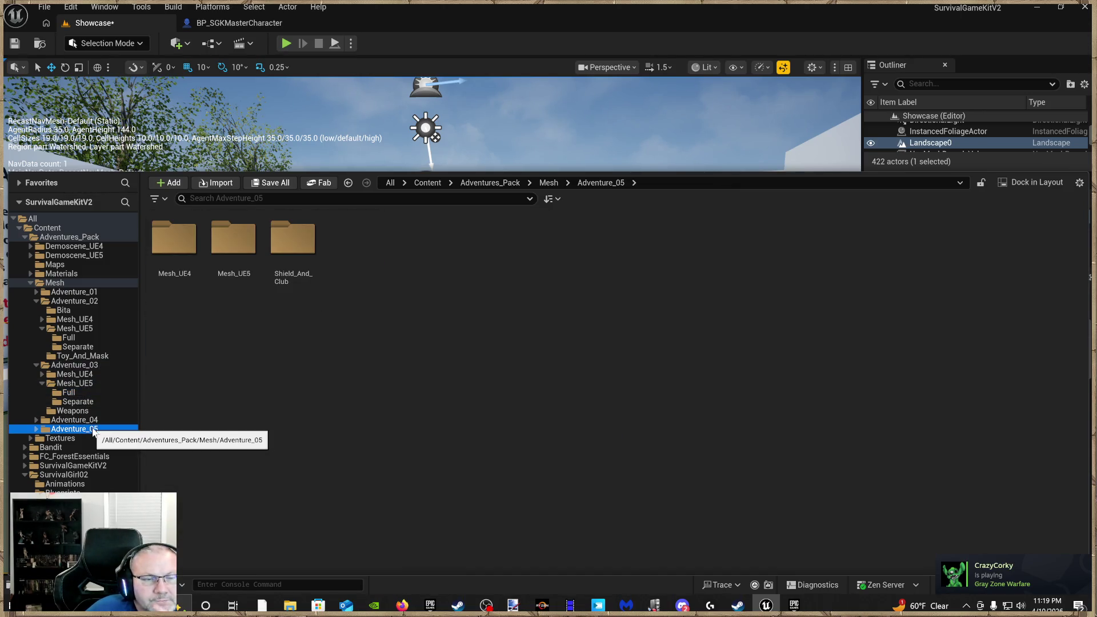
# Open Adventure_01's Mesh_UE5 Full folder to view its character meshes.
pyautogui.click(91, 318)
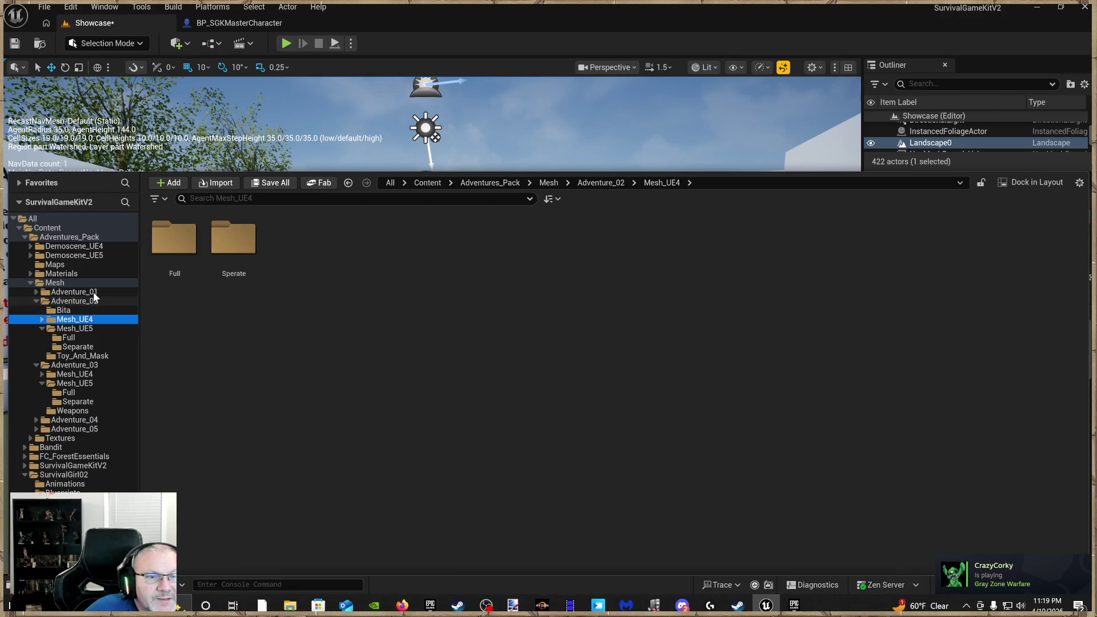
pyautogui.click(95, 293)
pyautogui.click(87, 299)
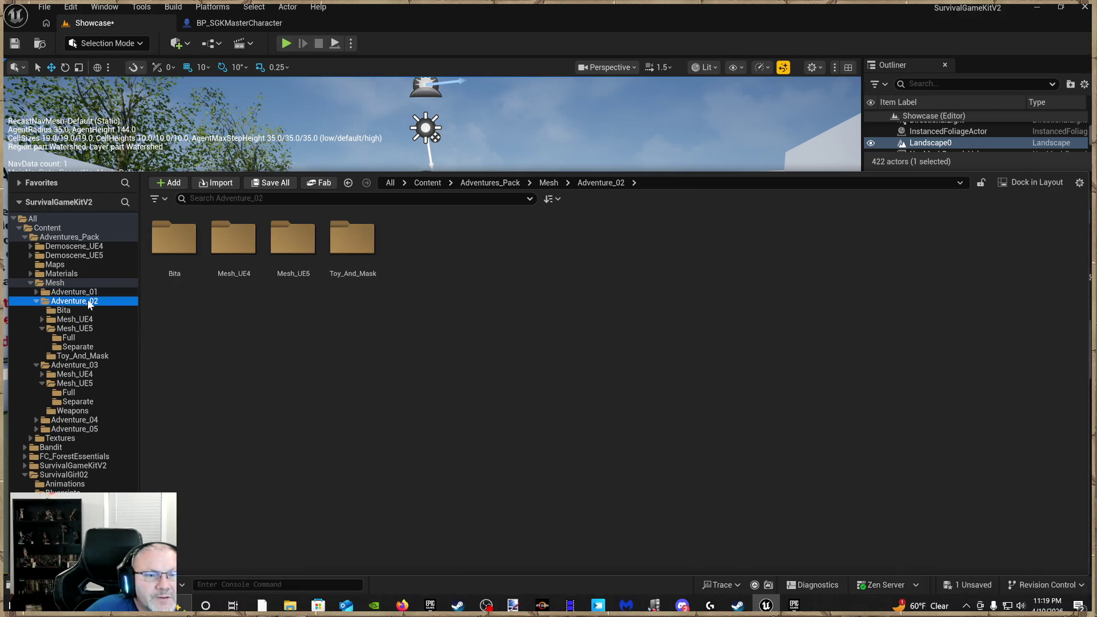
pyautogui.click(93, 293)
pyautogui.doubleClick(225, 268)
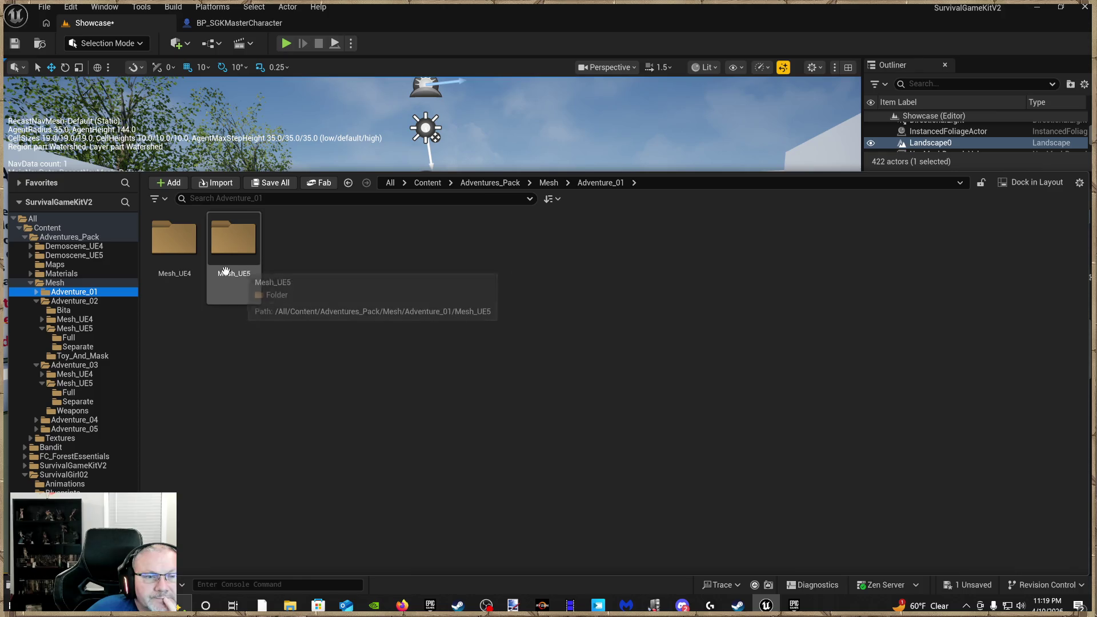
pyautogui.doubleClick(196, 265)
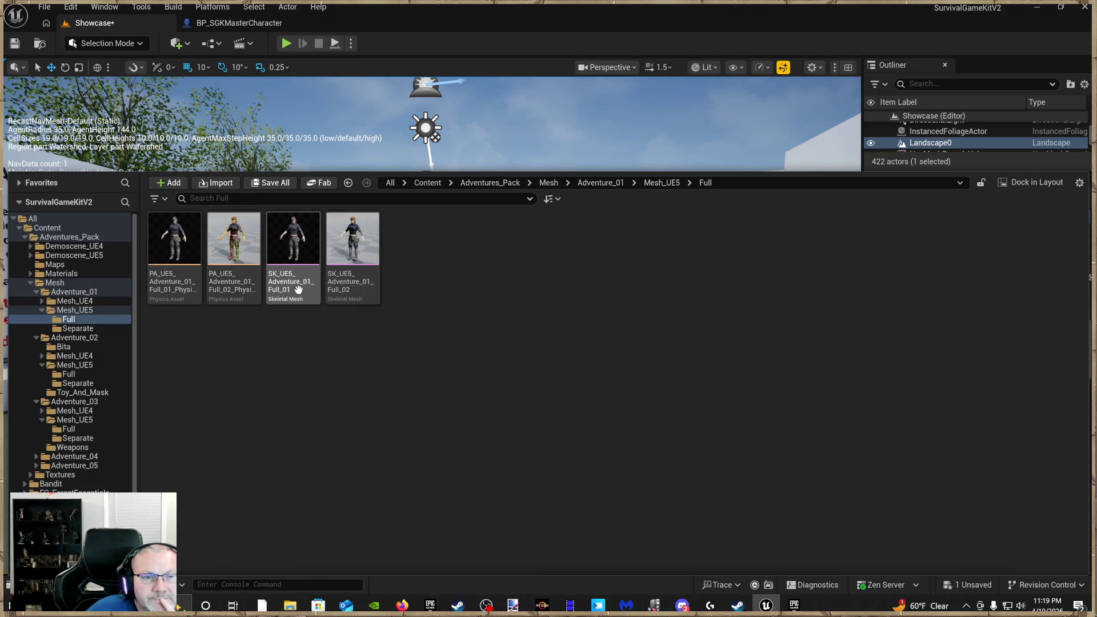
# Look through Adventure_01's separate mesh parts and Mesh_UE4 folders.
pyautogui.click(87, 330)
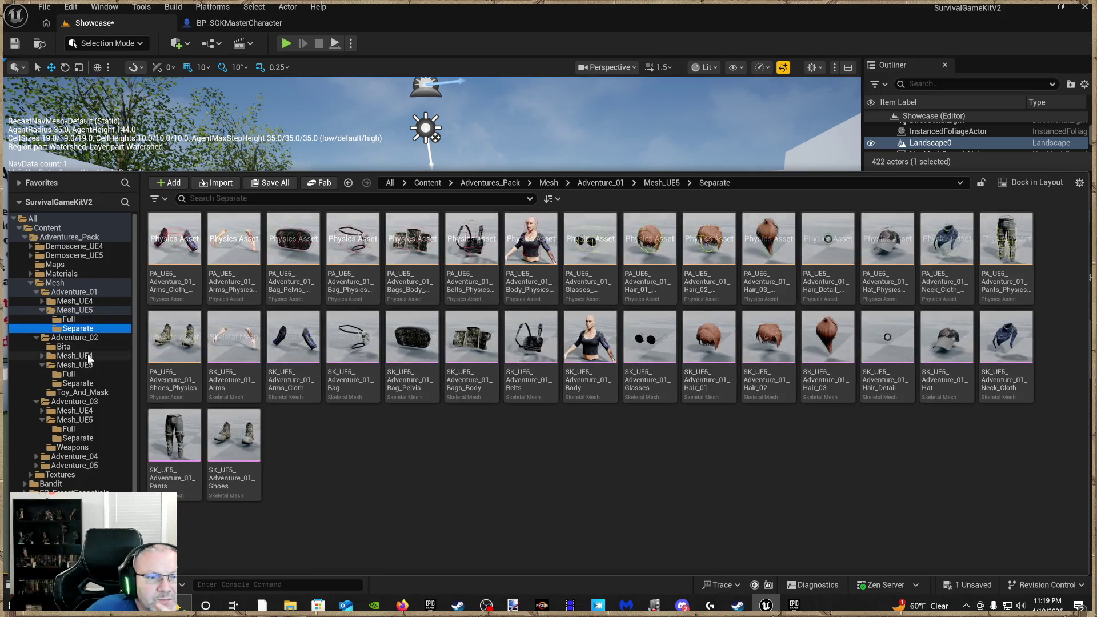
pyautogui.click(89, 358)
pyautogui.click(95, 328)
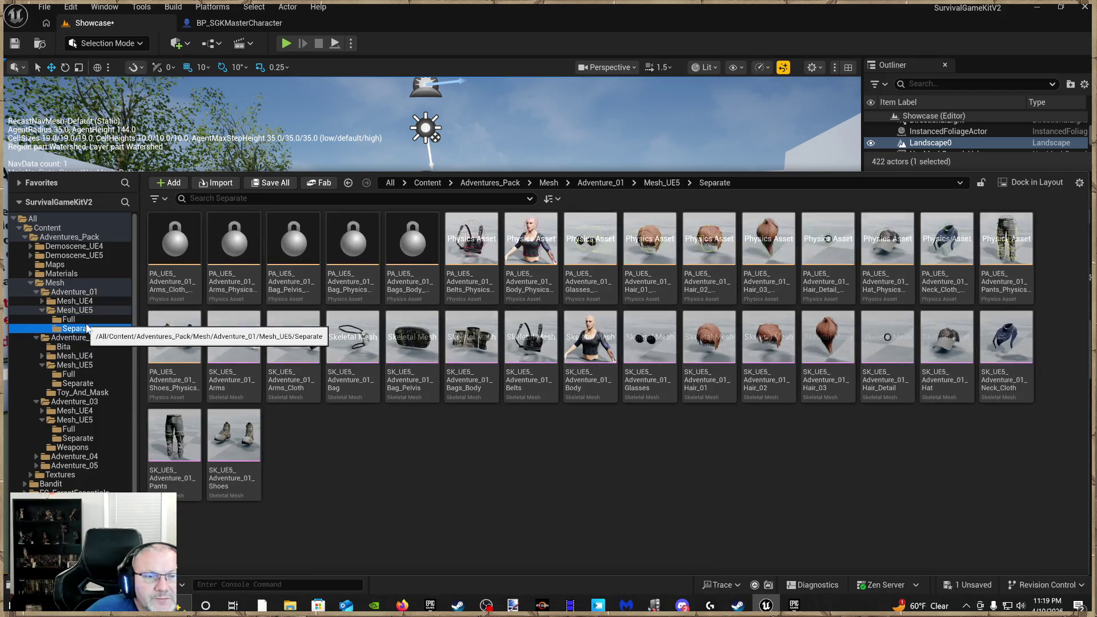
pyautogui.click(87, 313)
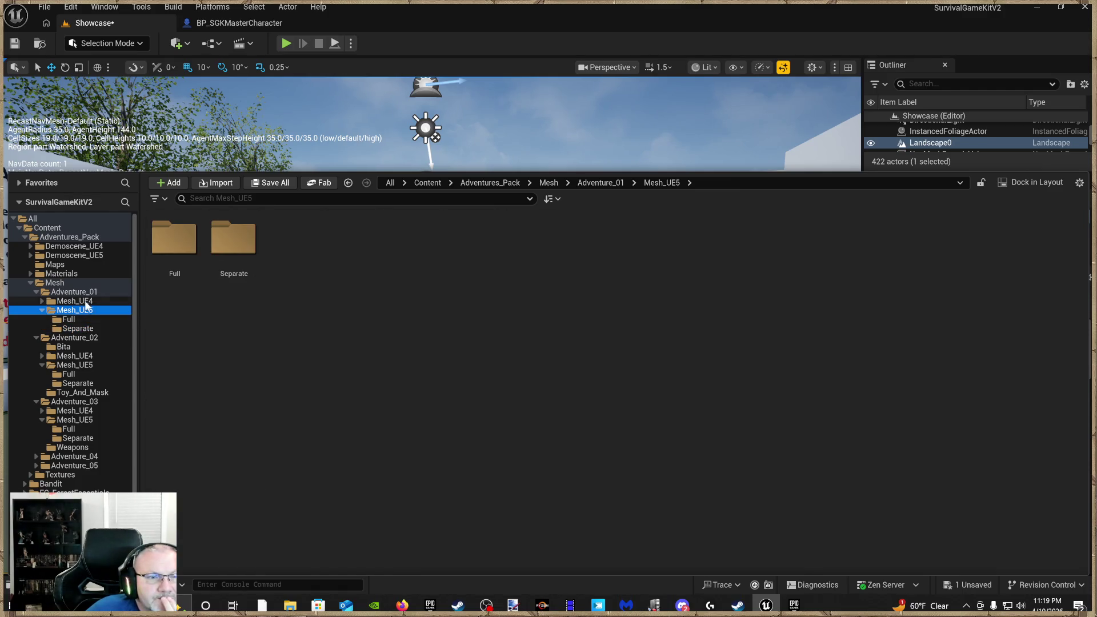
pyautogui.click(87, 304)
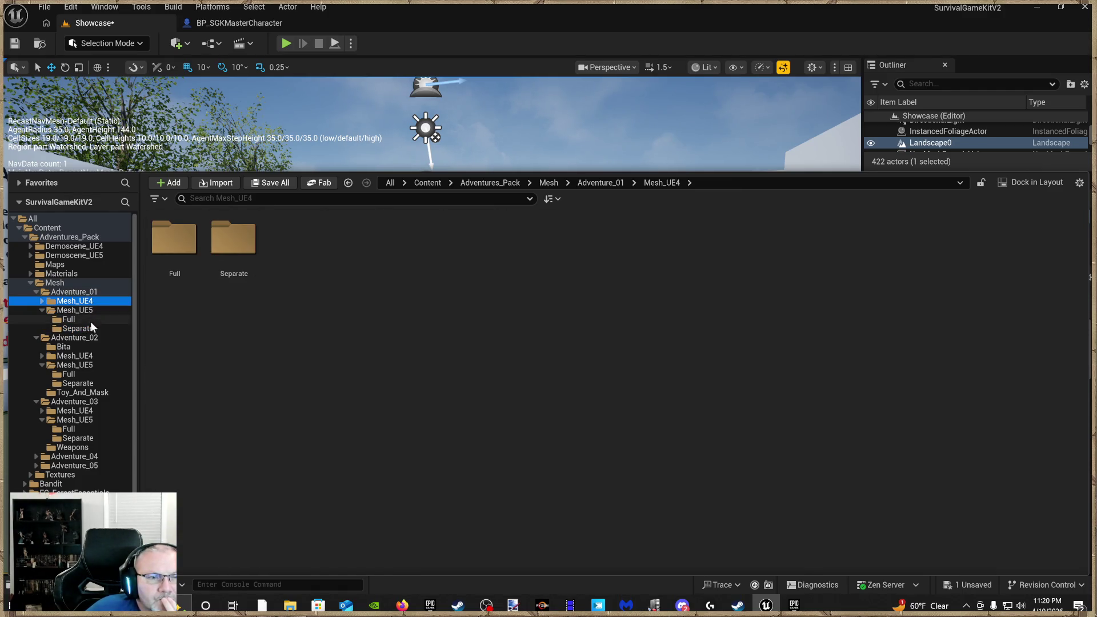
# Open Adventure_02's Mesh_UE5 Full folder and select SK_UE5_Adventure_02_Full_01.
pyautogui.click(90, 338)
pyautogui.click(86, 365)
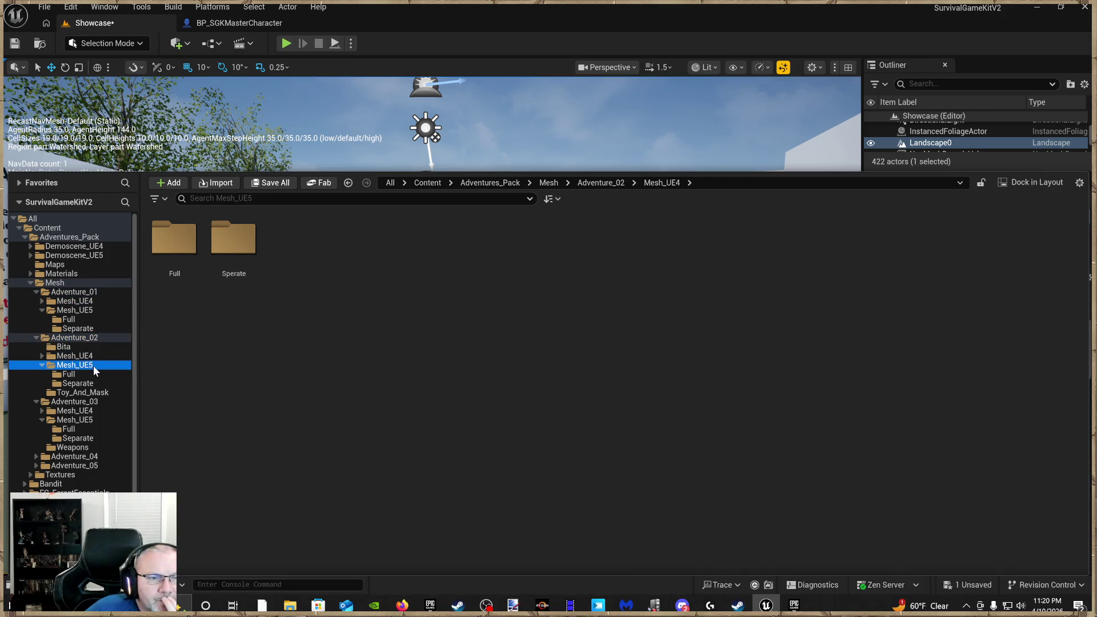
pyautogui.doubleClick(174, 239)
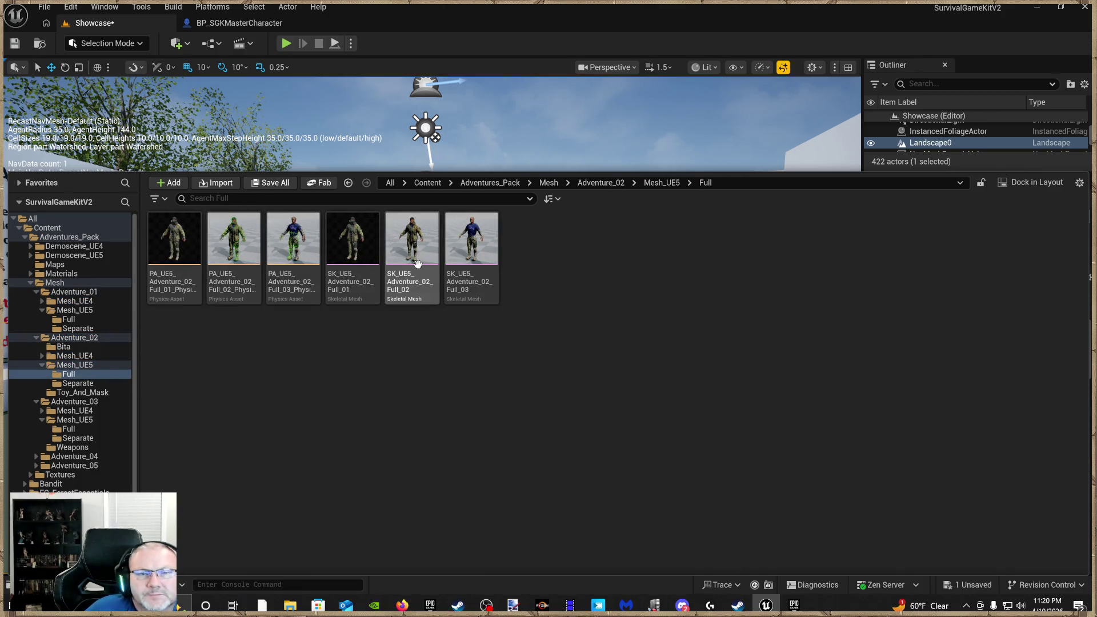
pyautogui.click(351, 259)
# Preview SK_UE5_Adventure_02_Full_01, then close its mesh and skeleton editors.
pyautogui.doubleClick(351, 258)
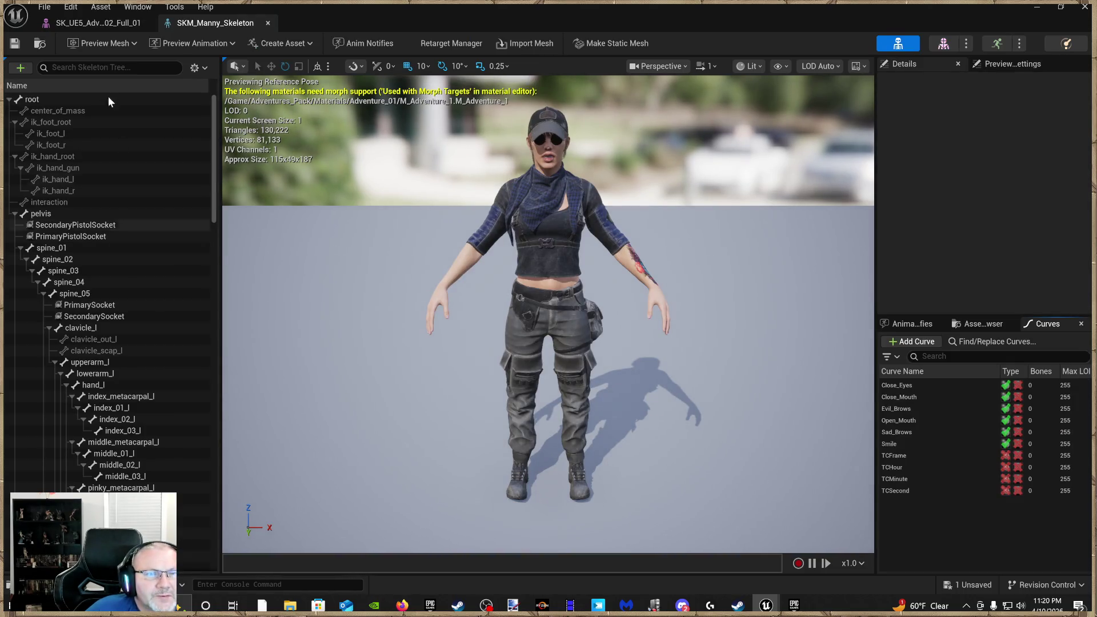
pyautogui.click(267, 23)
pyautogui.click(148, 19)
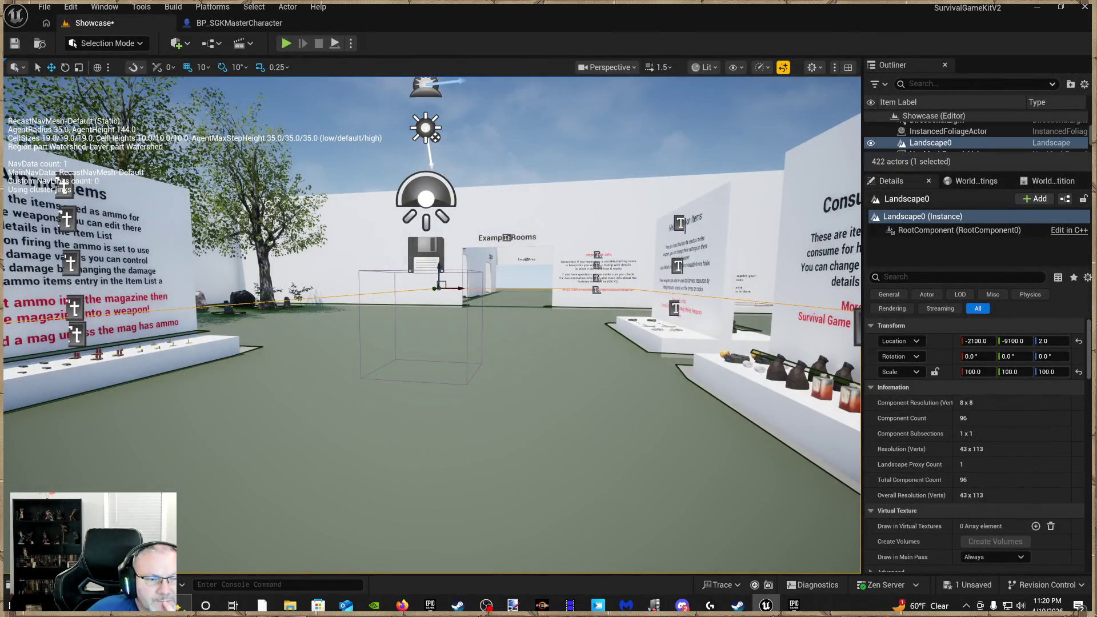
pyautogui.hotkey('ctrl', 'space')
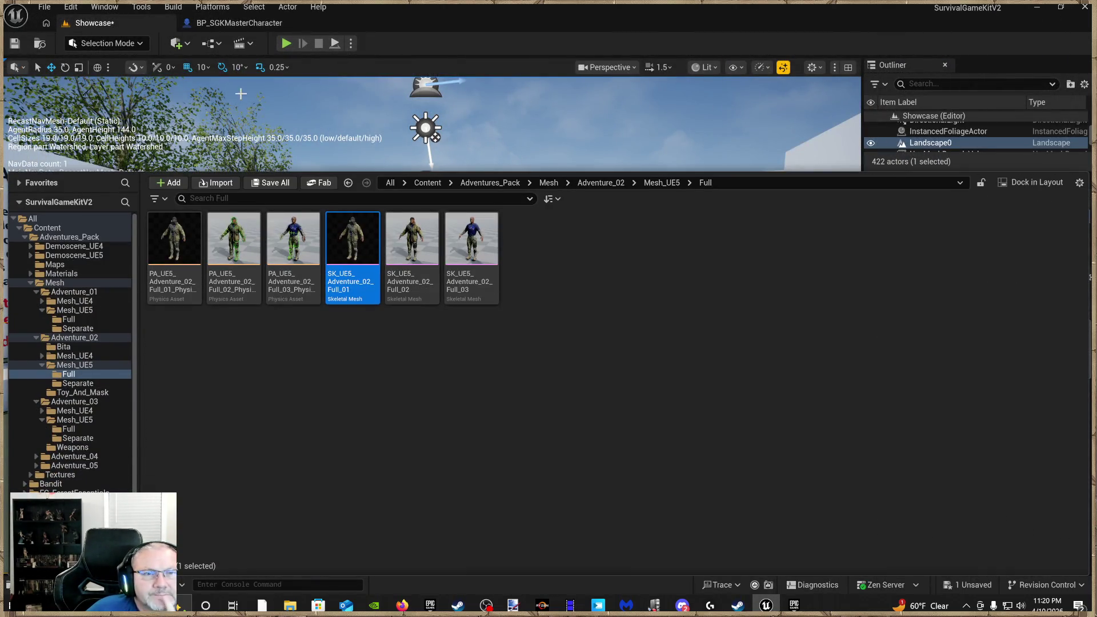
# Set BP_SGKMasterCharacter's Skeletal Mesh Asset to SK_UE5_Adventure_02_Full_01 and save the blueprint.
pyautogui.click(231, 23)
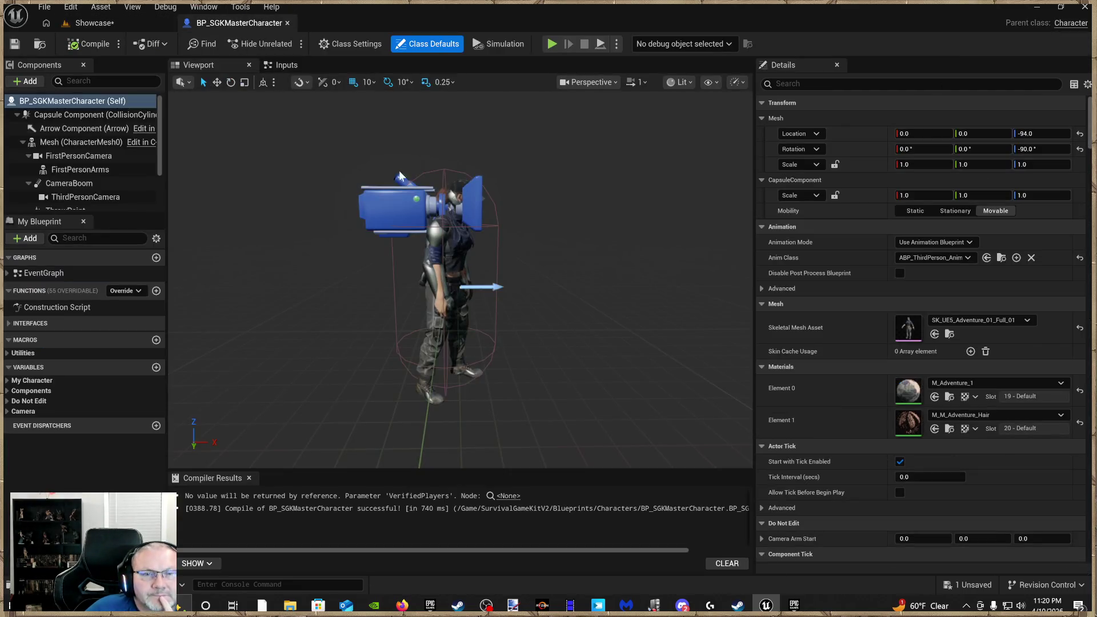
pyautogui.hotkey('ctrl', 'space')
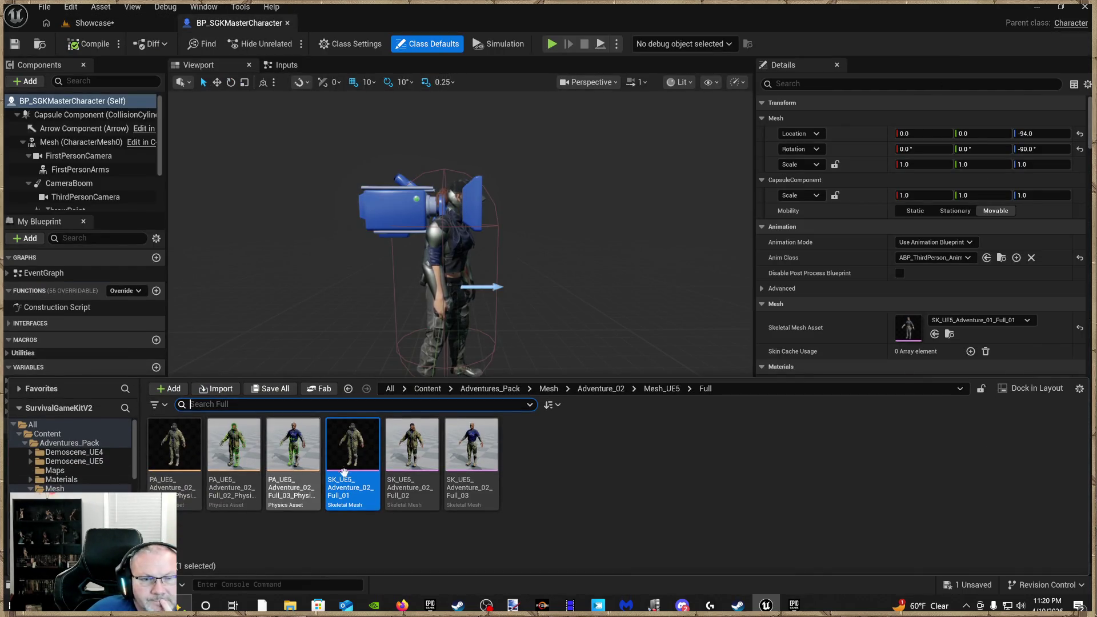
pyautogui.click(935, 334)
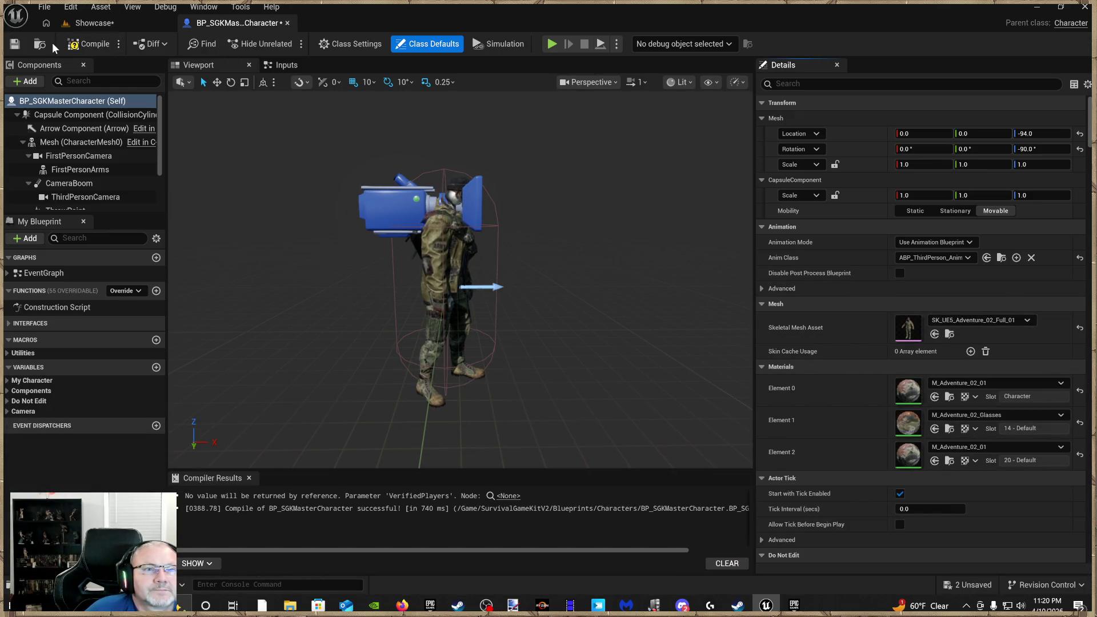
pyautogui.click(16, 44)
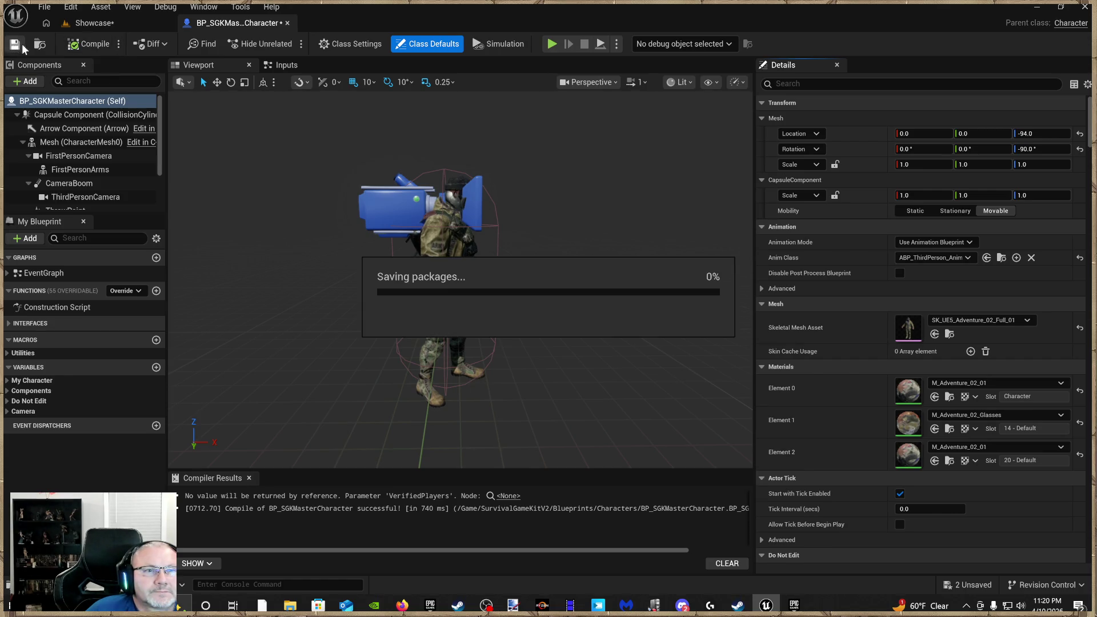
pyautogui.hotkey('alt', 'Tab')
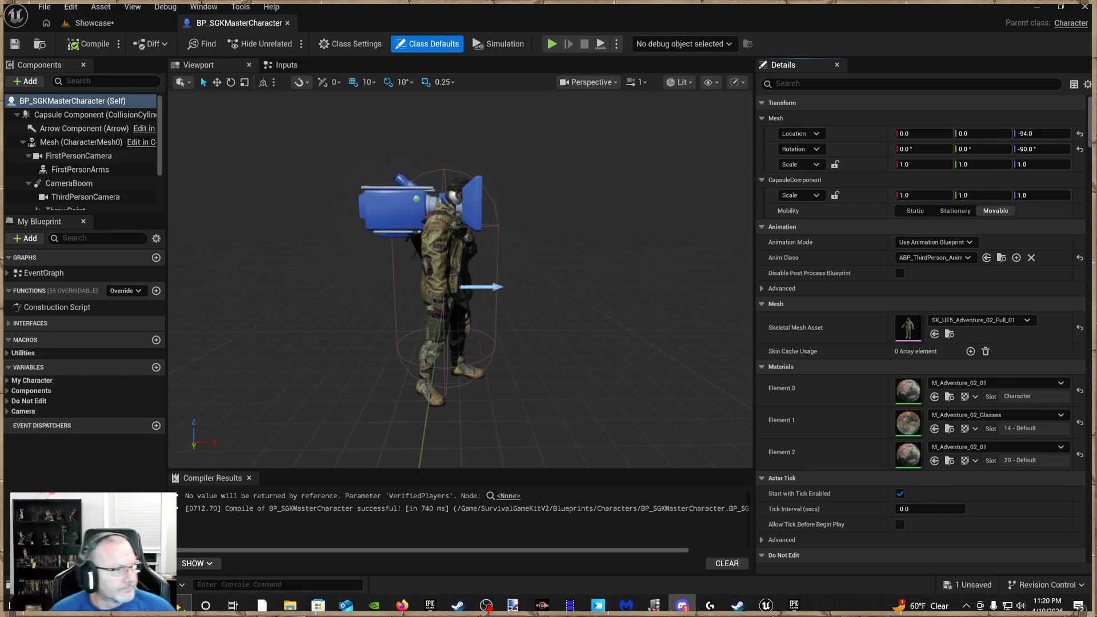
pyautogui.moveTo(407, 287)
pyautogui.mouseDown()
pyautogui.moveTo(434, 280)
pyautogui.moveTo(368, 296)
pyautogui.mouseUp()
# Play the Showcase level from a chosen spot and walk to the weapon rack.
pyautogui.click(85, 23)
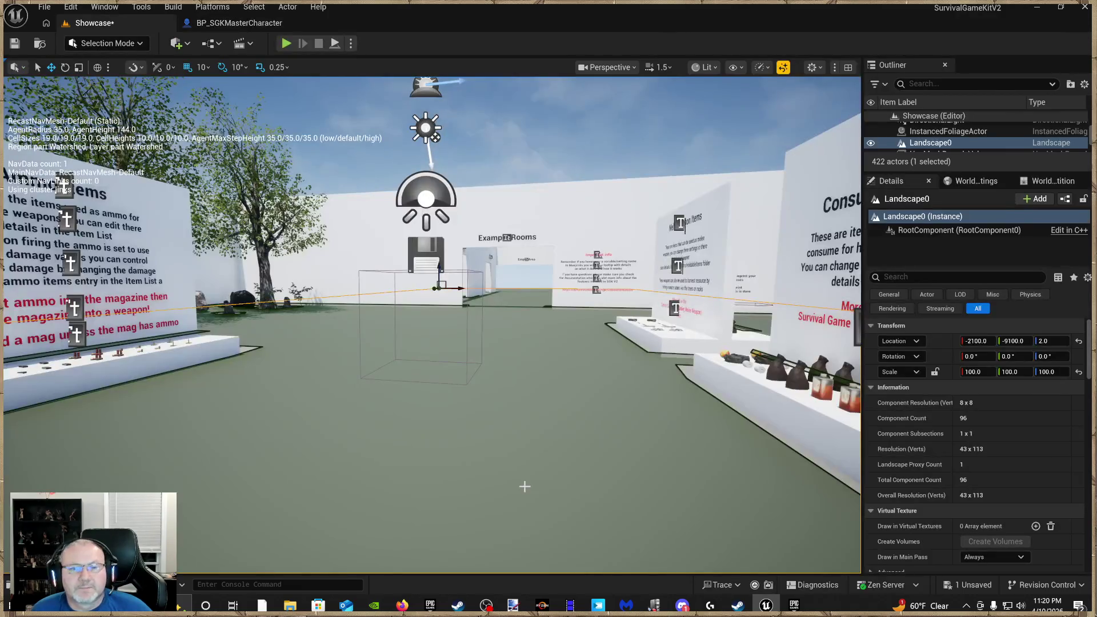
pyautogui.rightClick(525, 486)
pyautogui.click(543, 469)
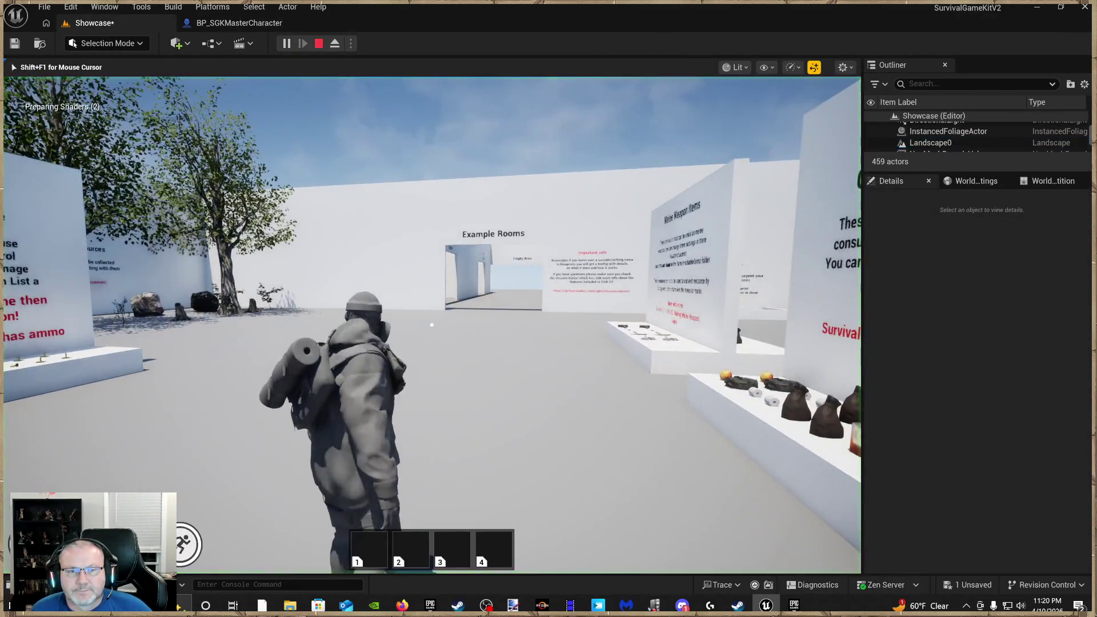
pyautogui.press('w')
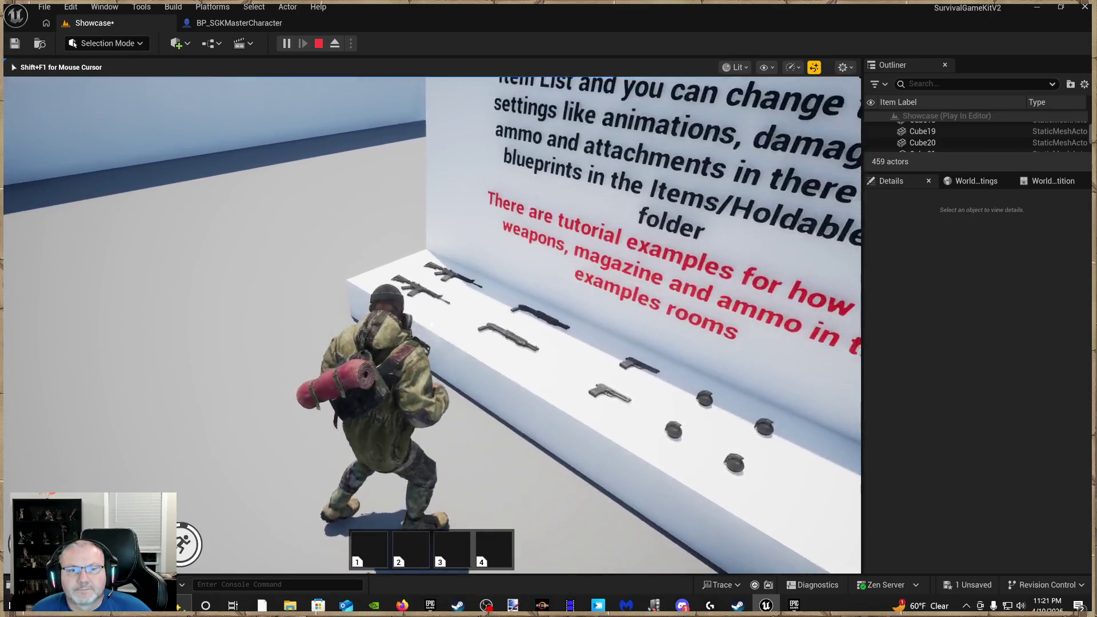
pyautogui.press('w')
# Pick up the M4A4 rifle, equip it to slot 1, and run forward.
pyautogui.press('e')
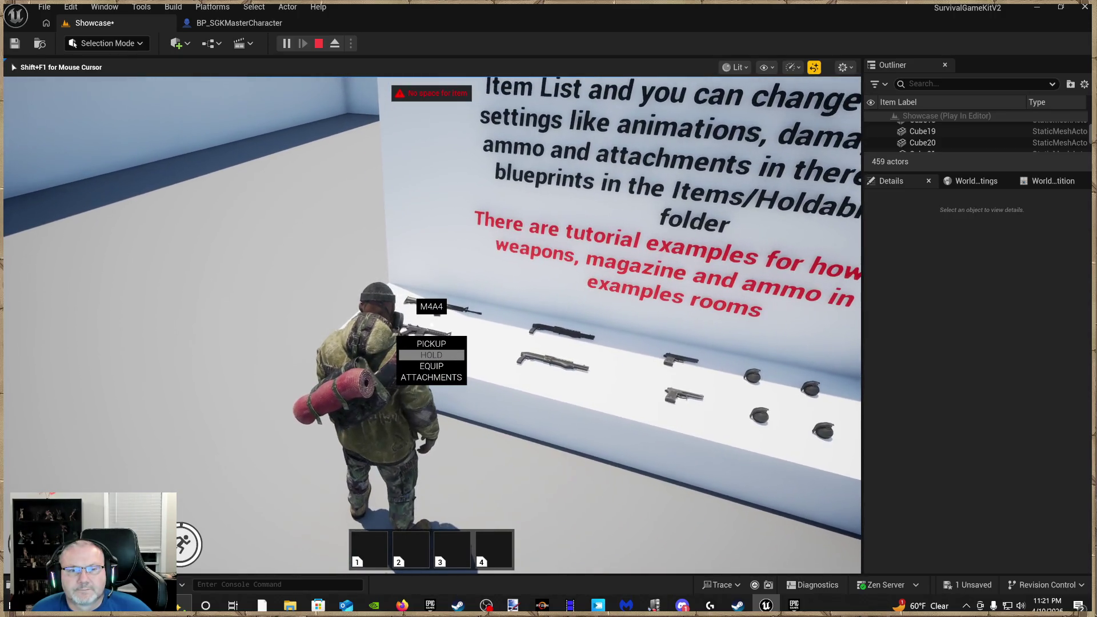
pyautogui.press('e')
pyautogui.press('w')
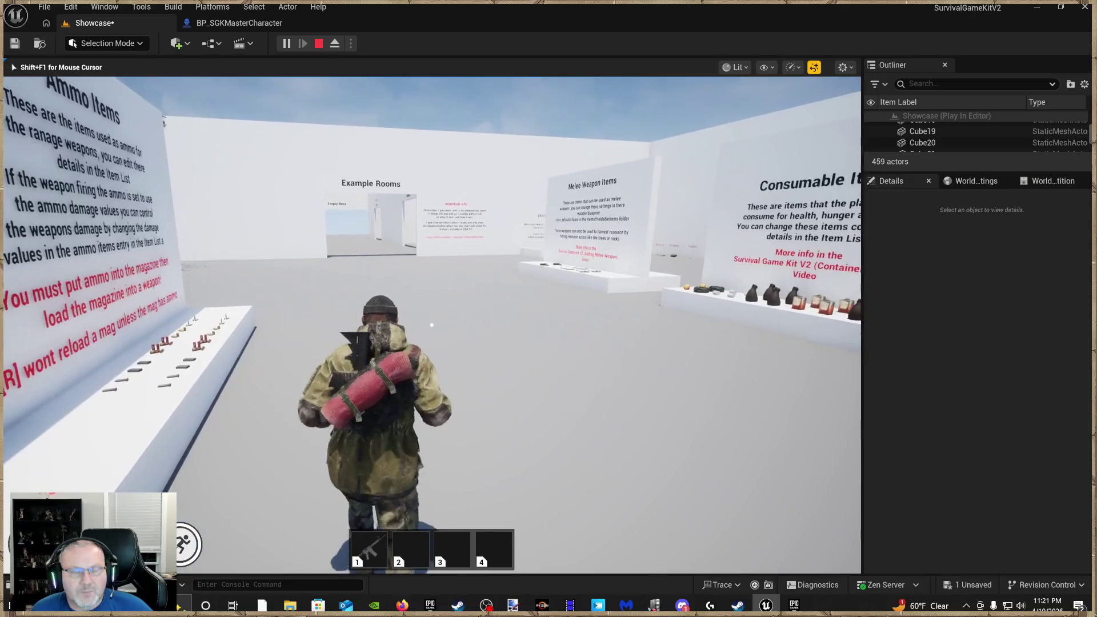
pyautogui.press('Tab')
pyautogui.press('Tab')
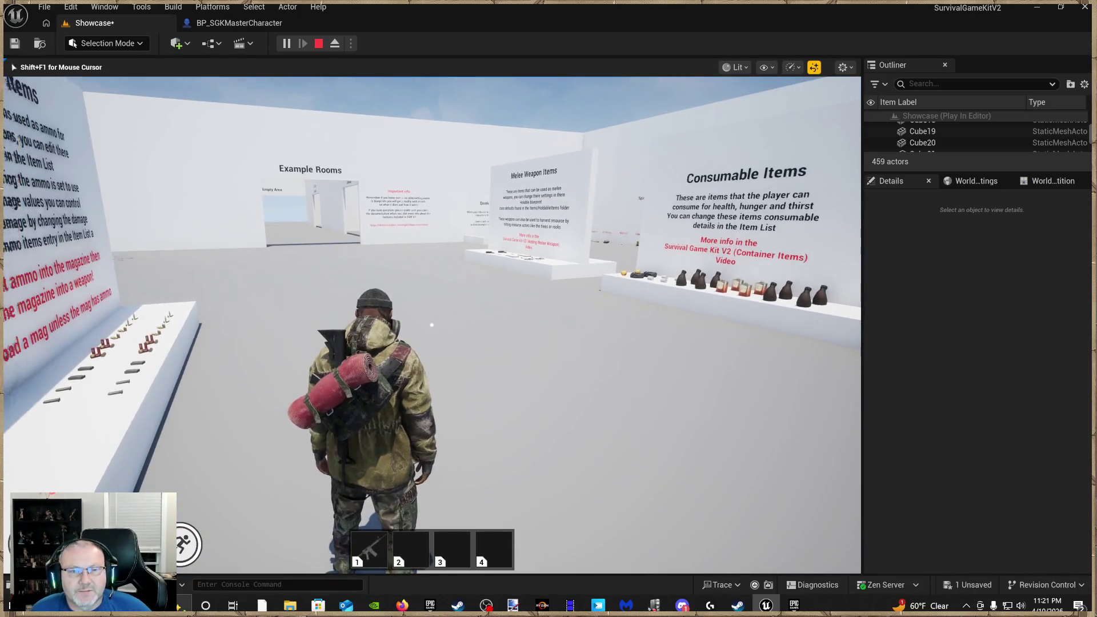
pyautogui.press('1')
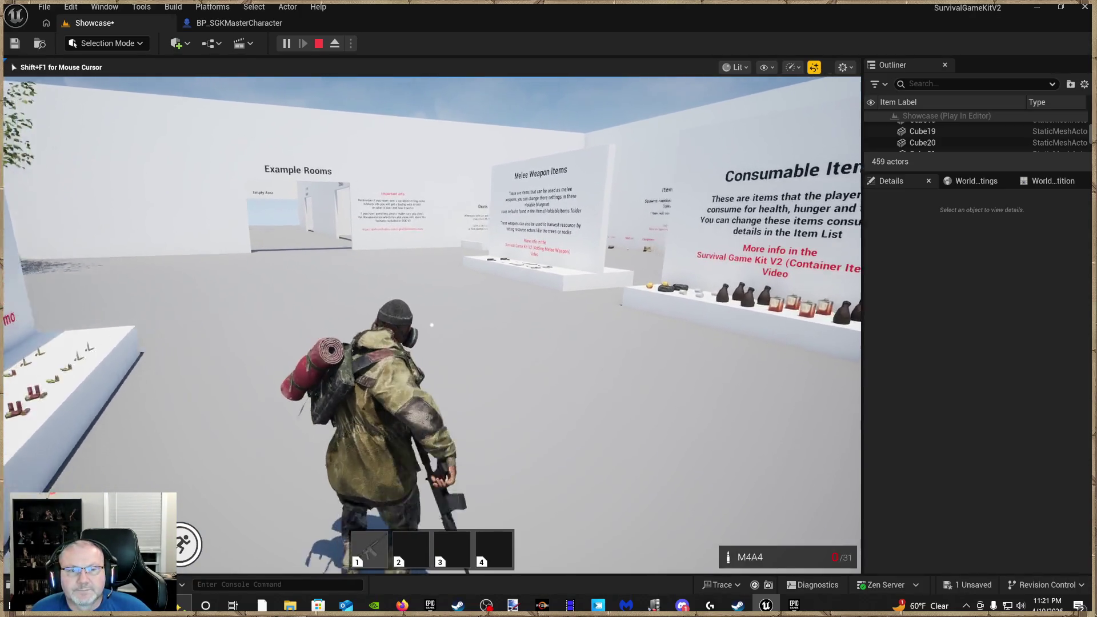
pyautogui.press('w')
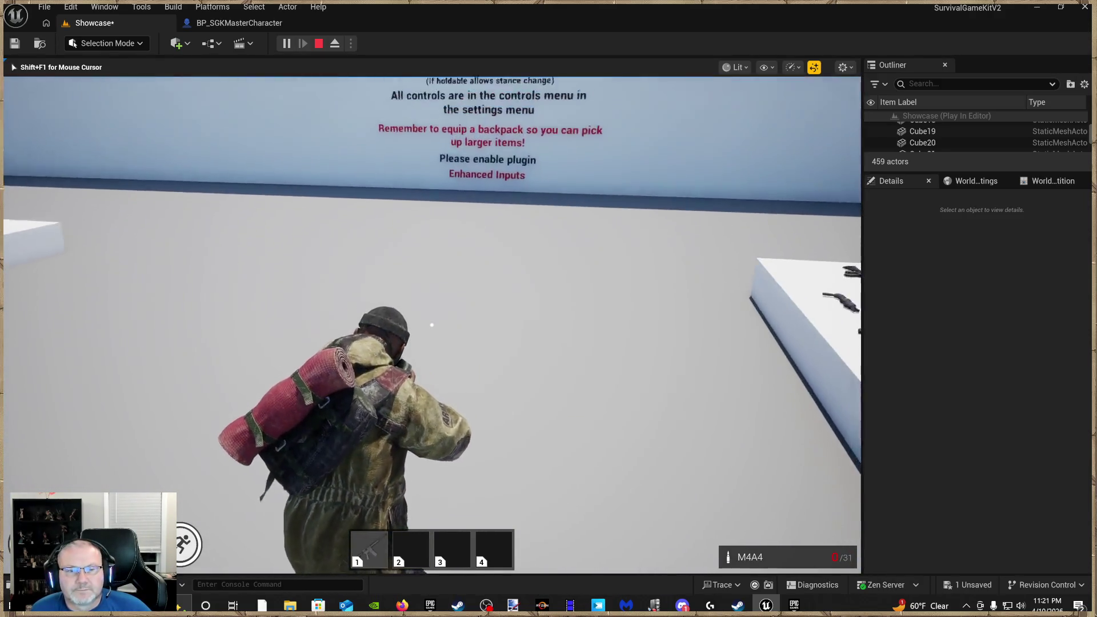
pyautogui.press('w')
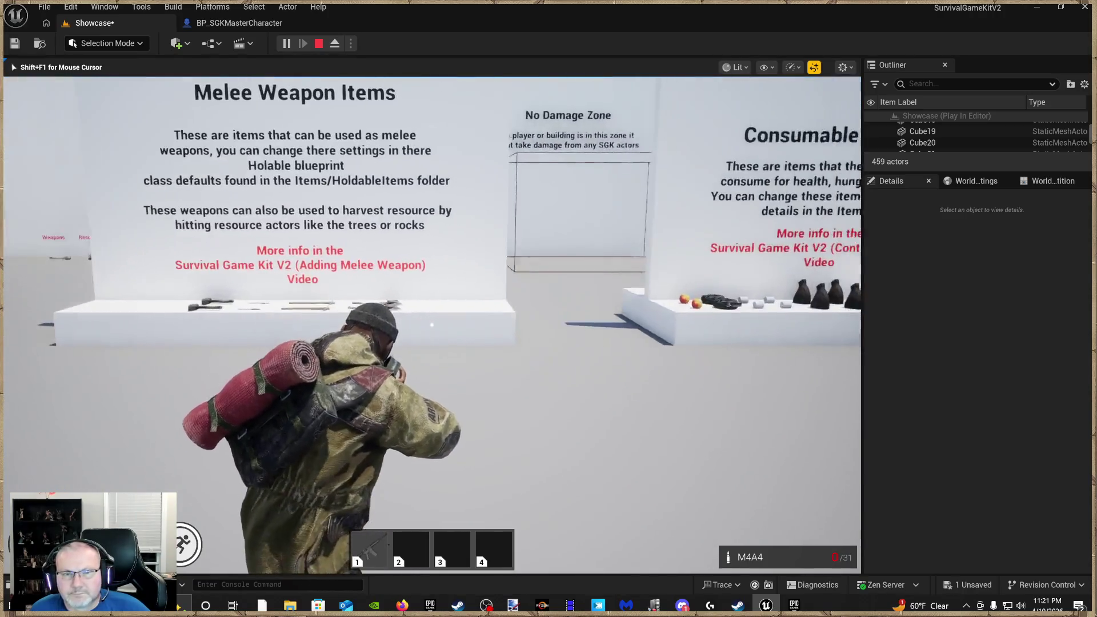
# Stop playing, close BP_SGKMasterCharacter, save the Showcase level, and exit Unreal Engine.
pyautogui.press('Escape')
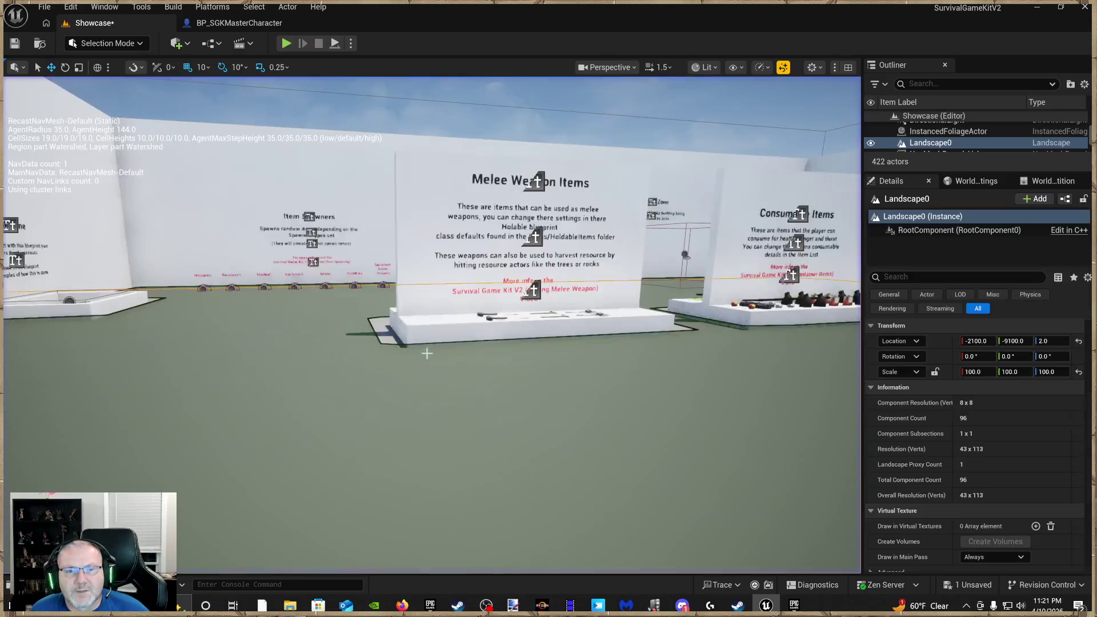
pyautogui.click(246, 22)
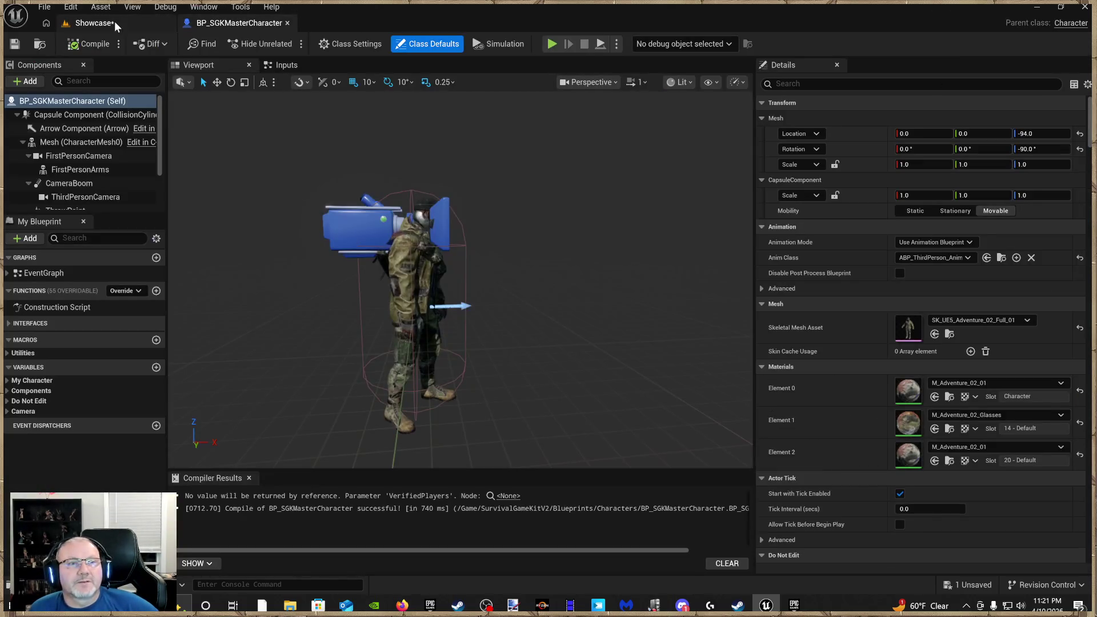
pyautogui.click(100, 24)
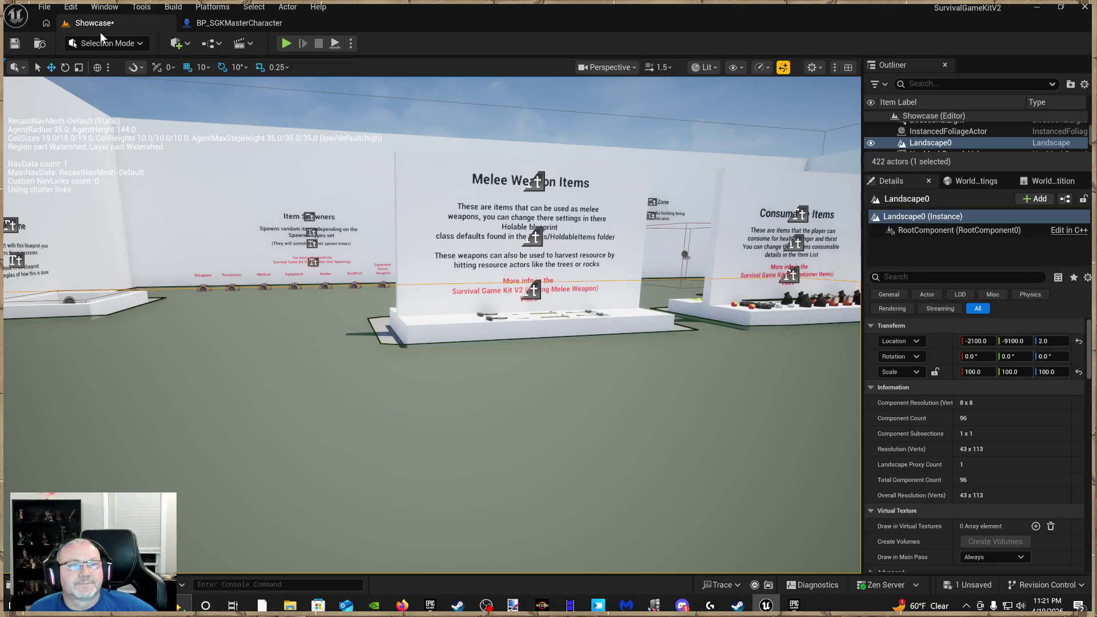
pyautogui.click(214, 22)
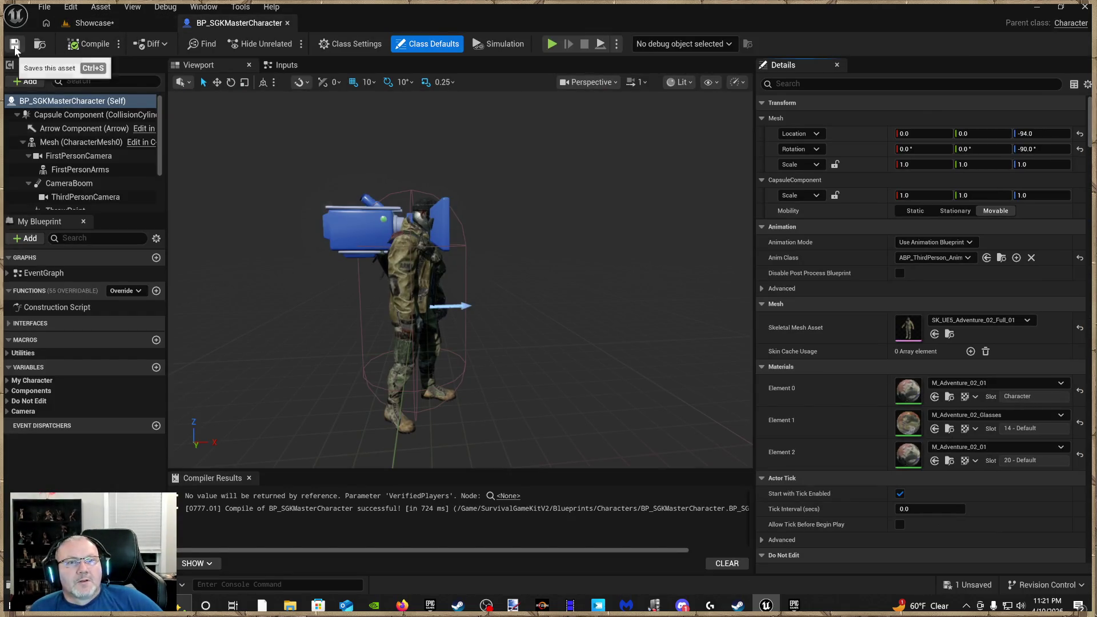
pyautogui.click(288, 23)
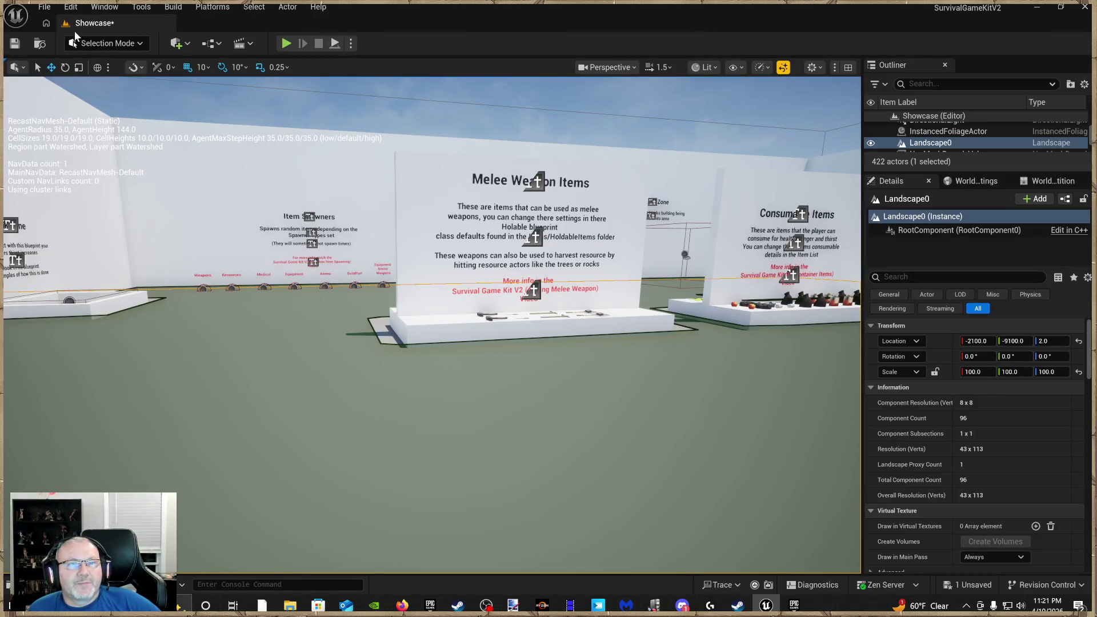
pyautogui.click(13, 46)
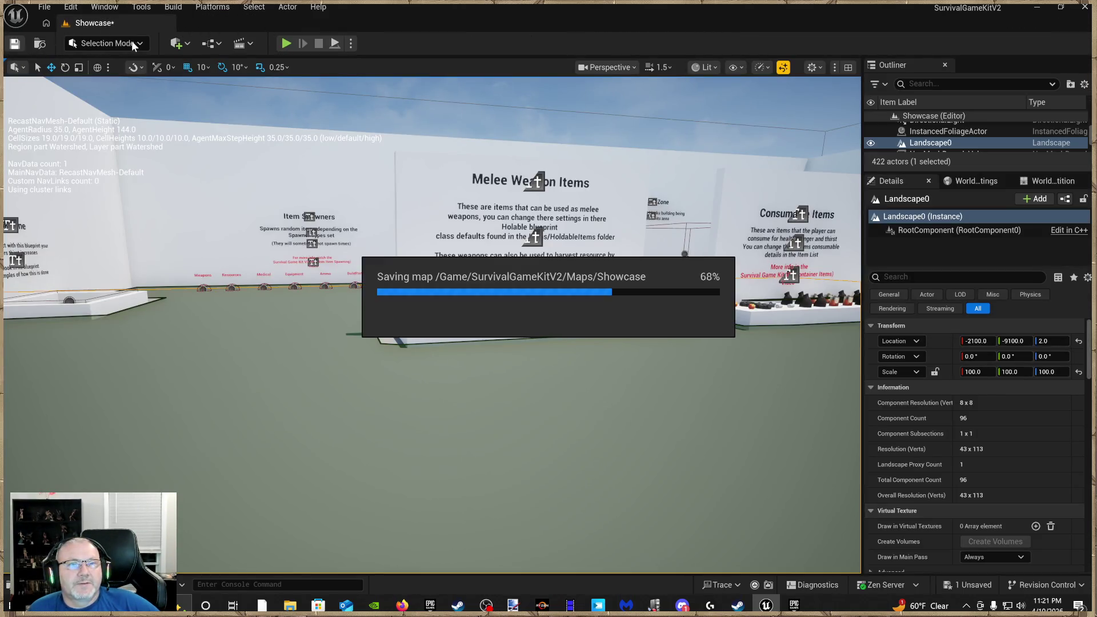
pyautogui.click(1084, 7)
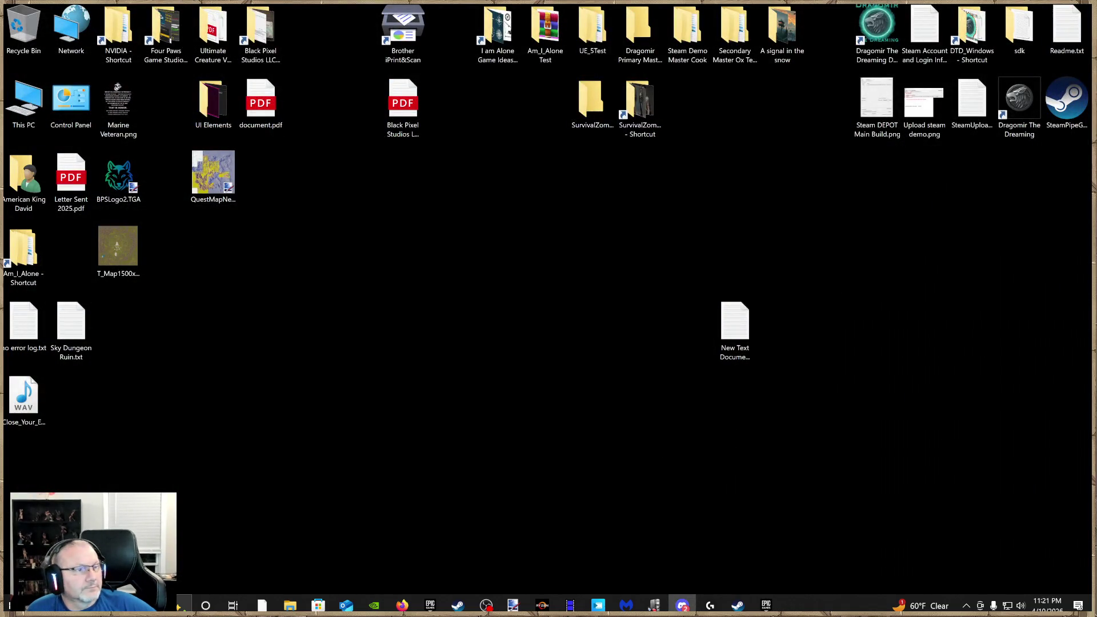